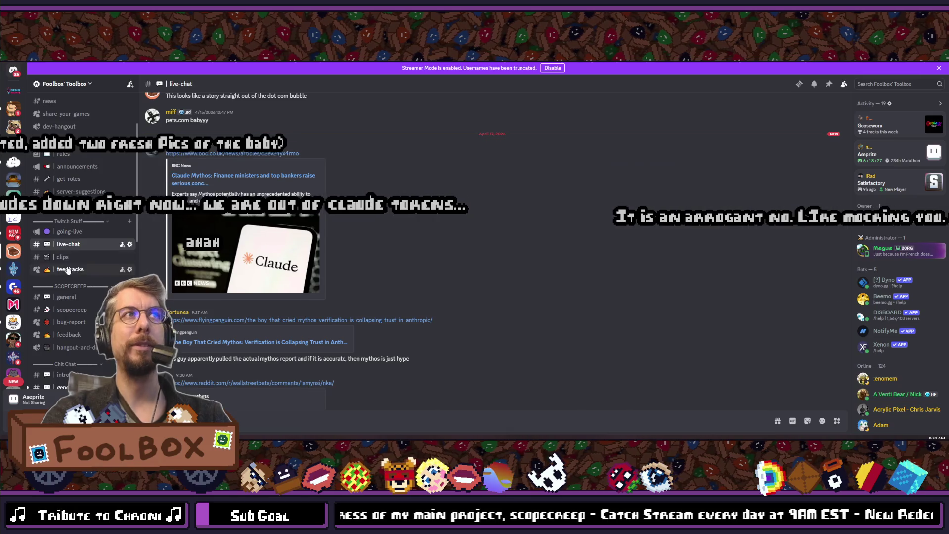
- Open #pet-pics, zoom in and out on the first cat photo, then enlarge the cat-on-chair photo
click(61, 315)
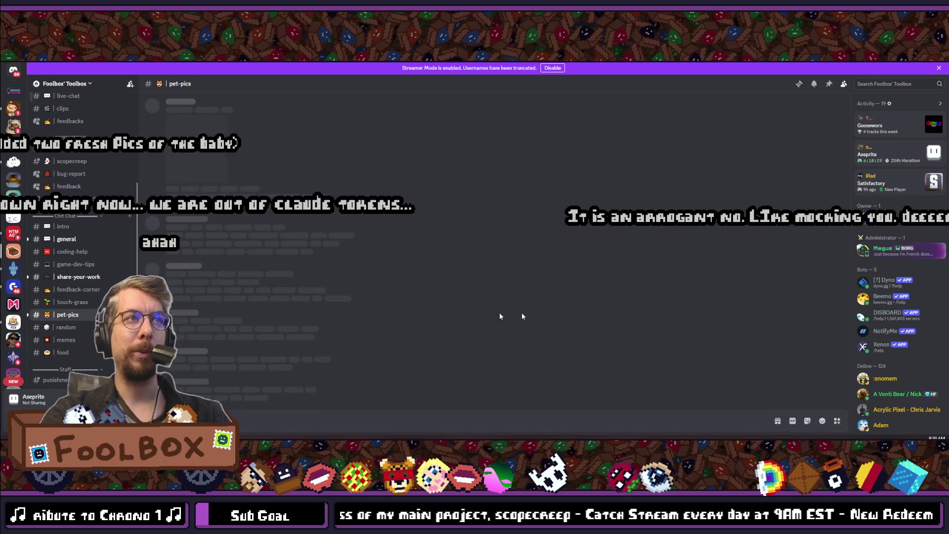
click(224, 336)
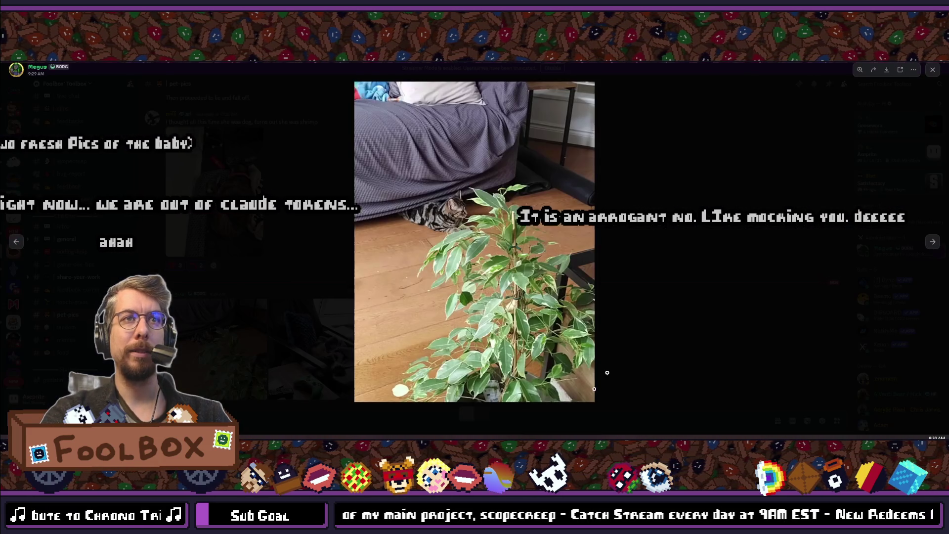
click(408, 194)
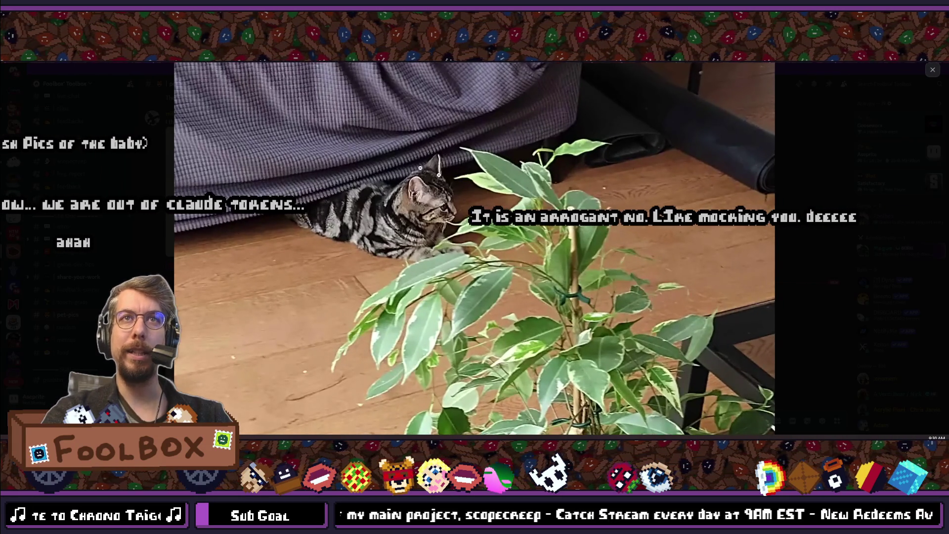
click(331, 317)
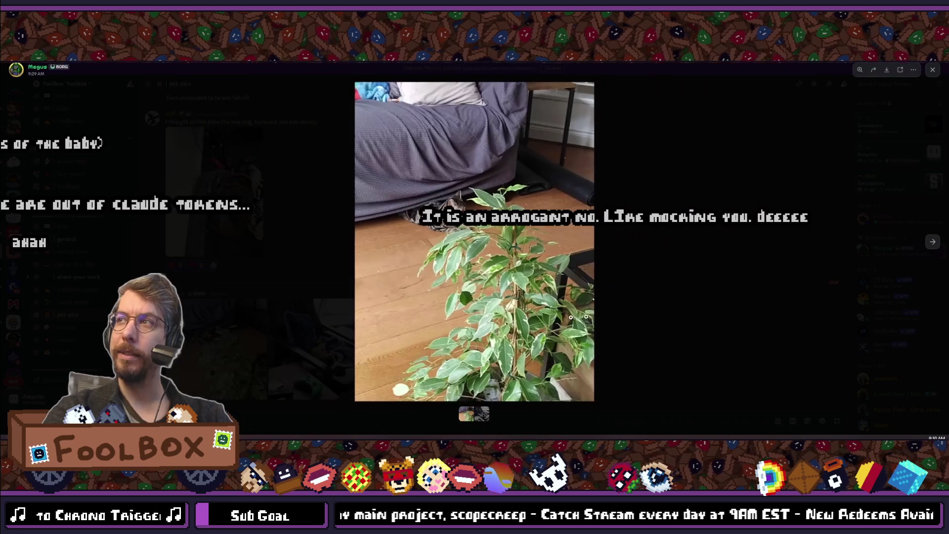
click(926, 244)
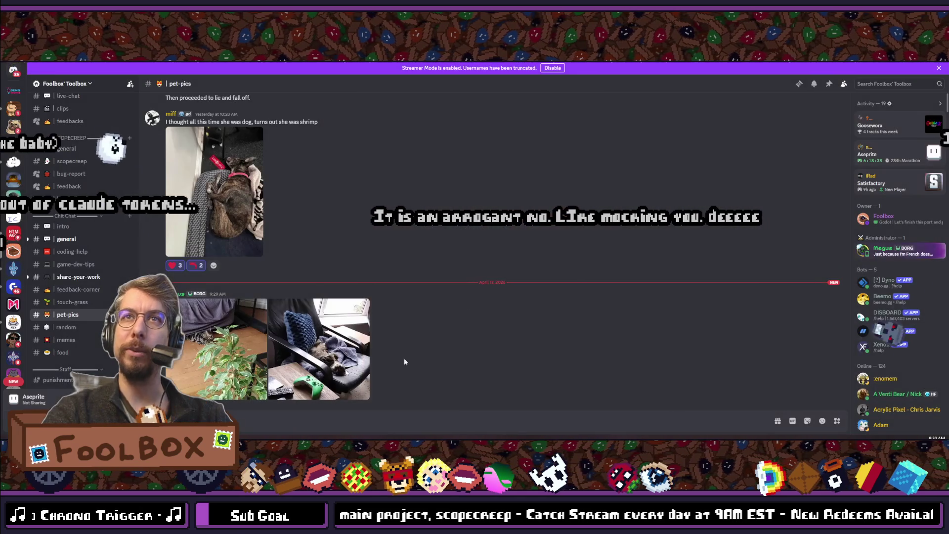
click(321, 346)
click(482, 278)
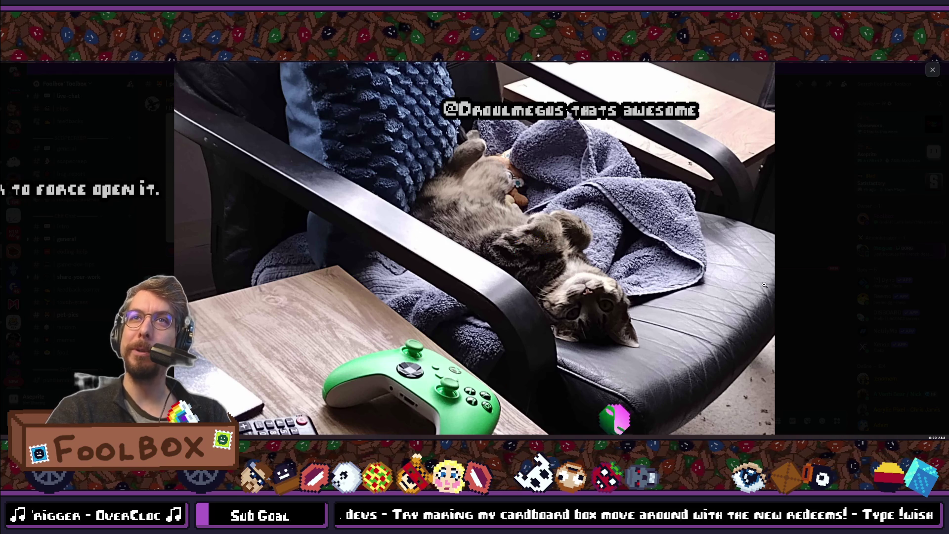
key(Escape)
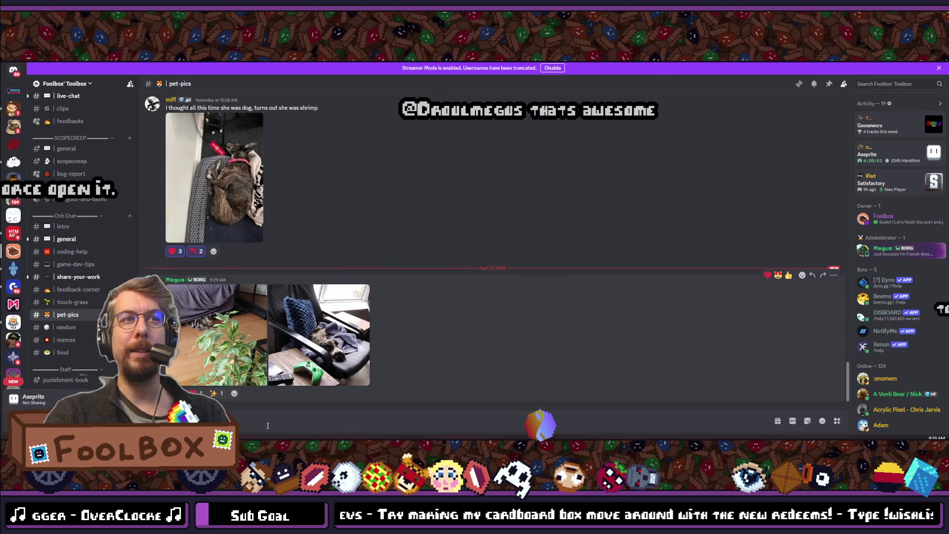
- React to the cat photos with a heart and a sparkle, and briefly view the cat-behind-plant photo
click(196, 394)
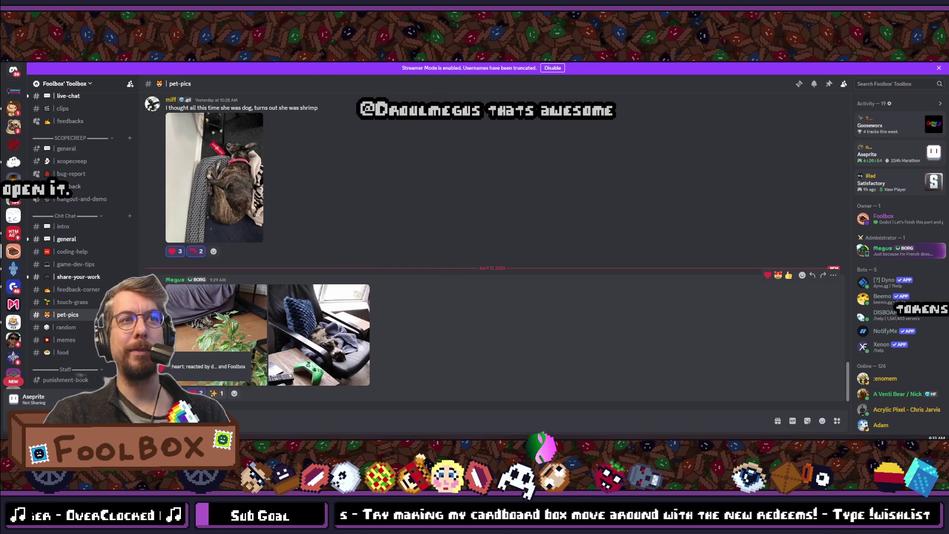
click(216, 394)
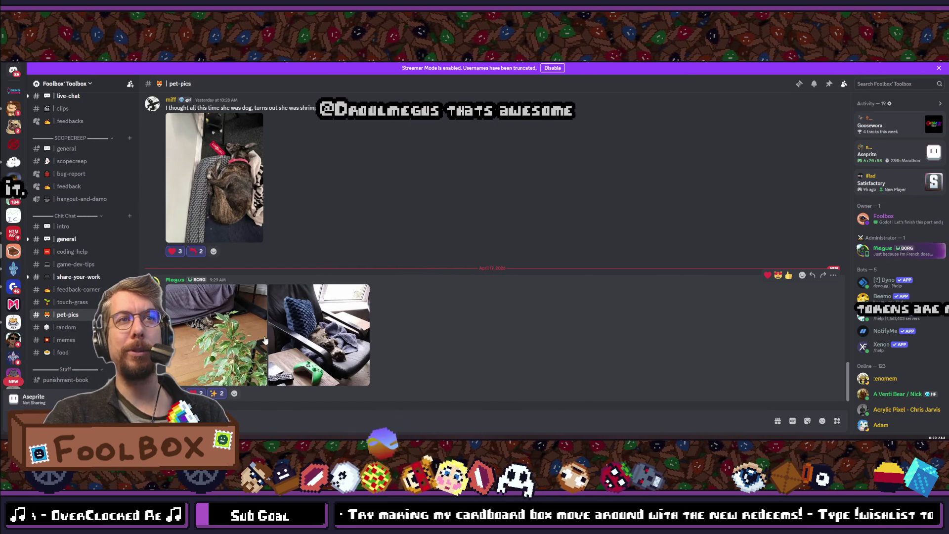
click(218, 336)
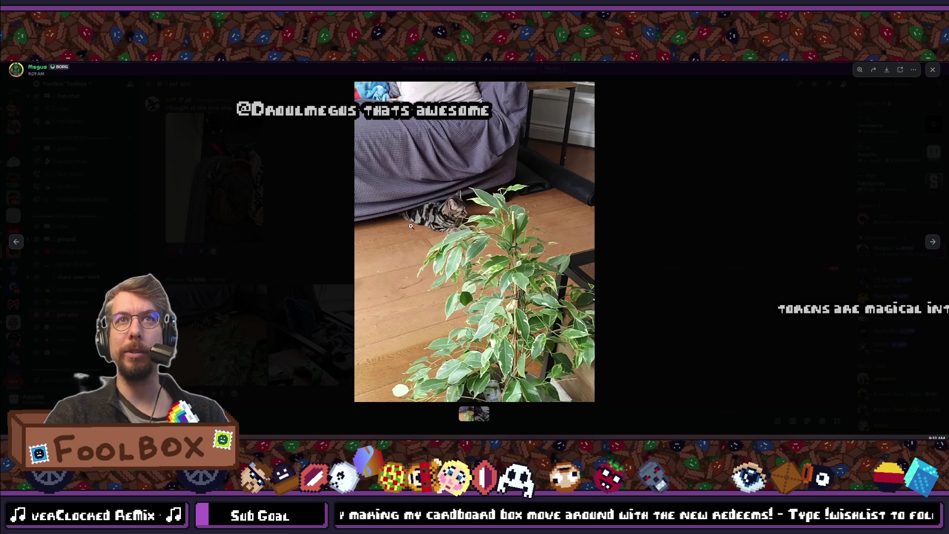
click(656, 216)
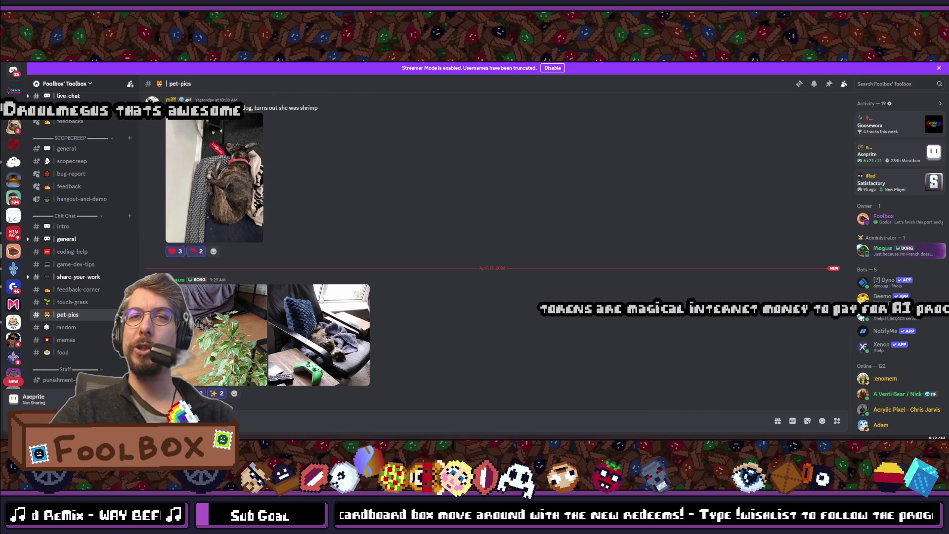
key(alt+Tab)
key(alt+Tab)
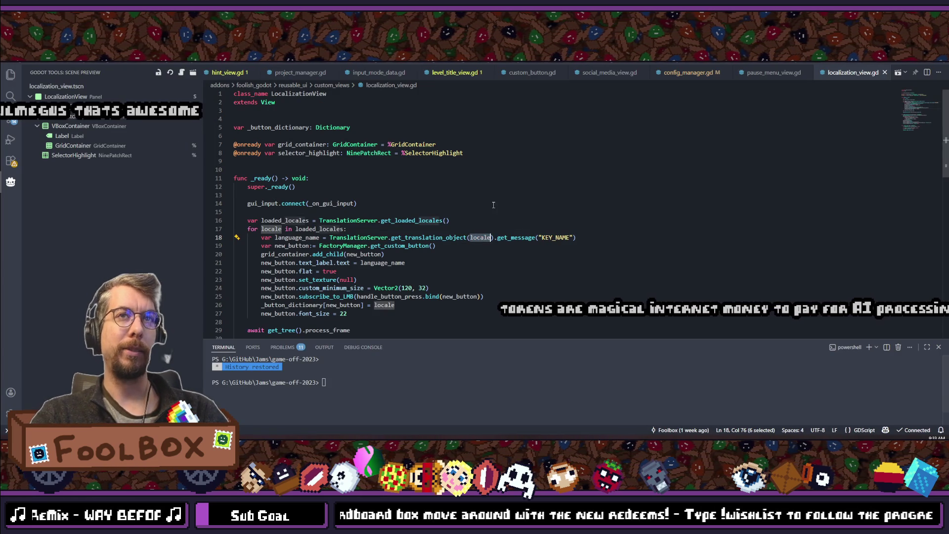
- In localization_view.gd, select loaded_locales and put the caret in line 31's dictionary index argument
click(499, 255)
scroll(377, 236, down, 2)
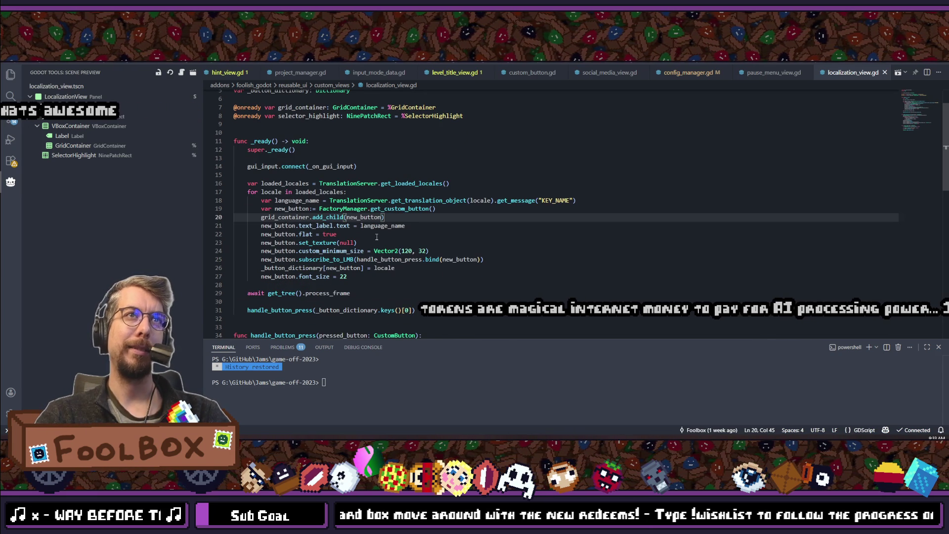
double_click(284, 183)
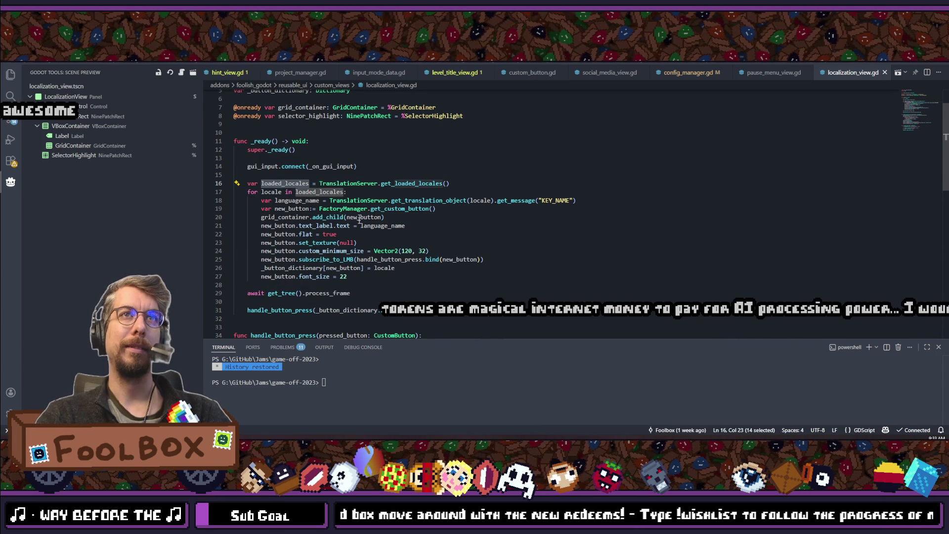
scroll(366, 235, down, 1)
click(448, 292)
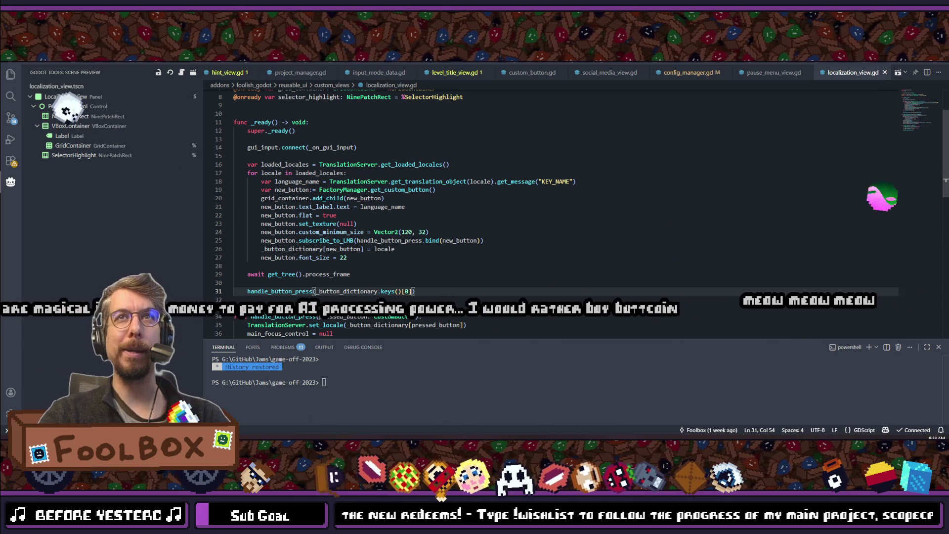
click(410, 292)
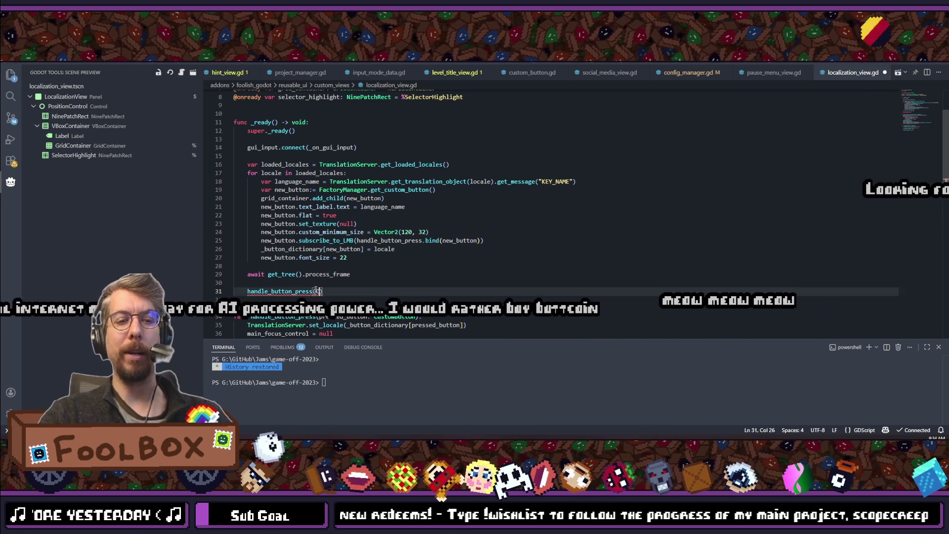
- Try typing ConfigManager.selec on line 31, then restore the original _button_dictionary.keys()[0] argument
text(Config)
text(Manager)
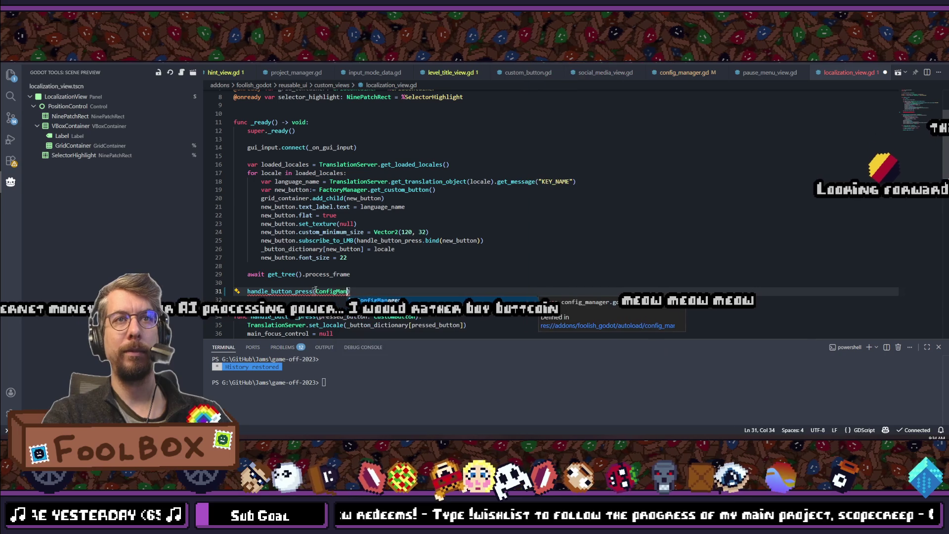
text(.s)
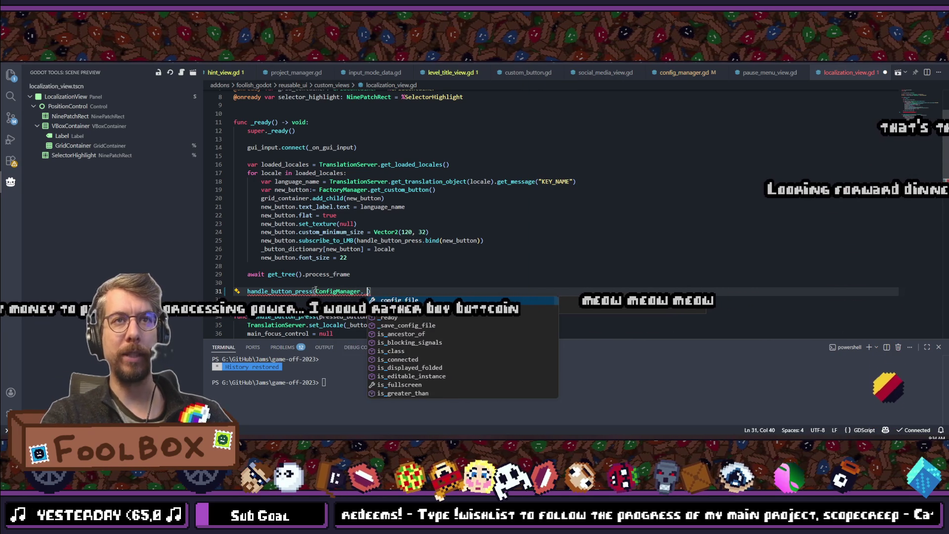
text(elected_language)
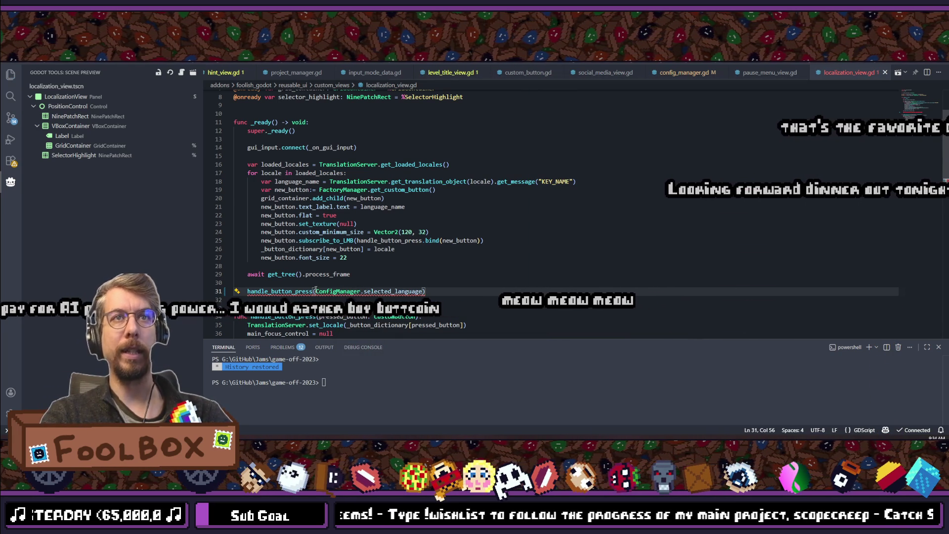
key(ctrl+BackSpace)
text(c)
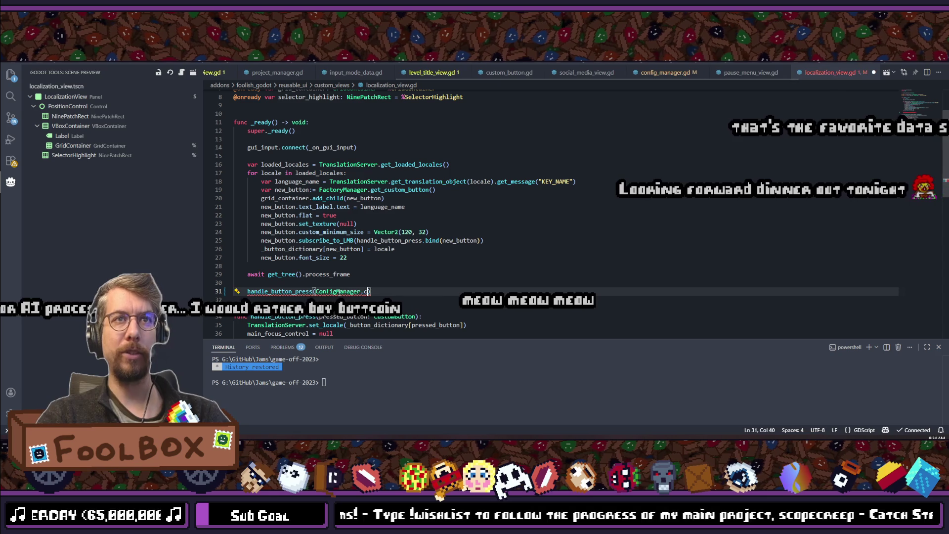
key(ctrl+shift+Left)
key(ctrl+shift+Left)
key(ctrl+shift+Left)
key(ctrl+v)
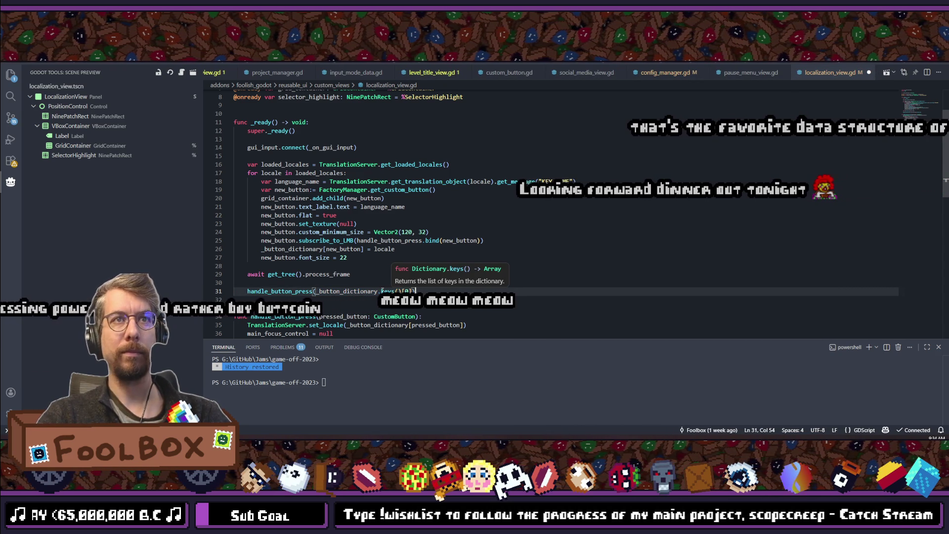
- Replace .keys()[0] on line 31 with [ConfigManager.selected_language] using the autocomplete
drag(381, 291, 409, 291)
key(BackSpace)
key(BackSpace)
text([)
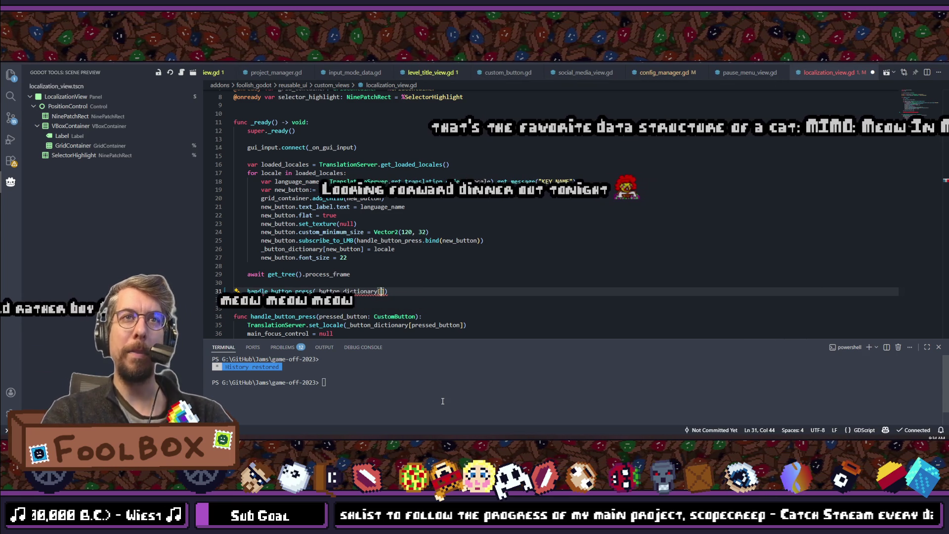
text(CONFIG)
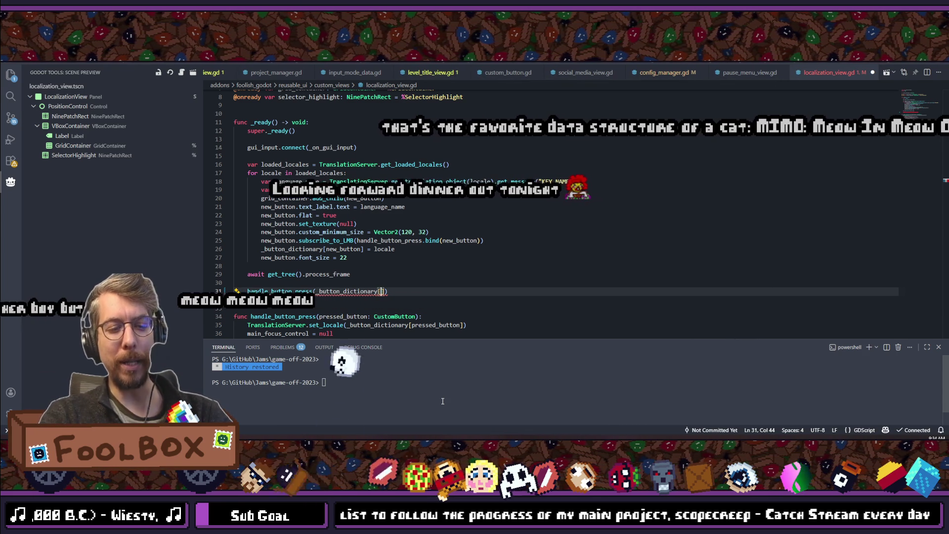
key(BackSpace)
key(BackSpace)
key(BackSpace)
text(Config)
text(Manag)
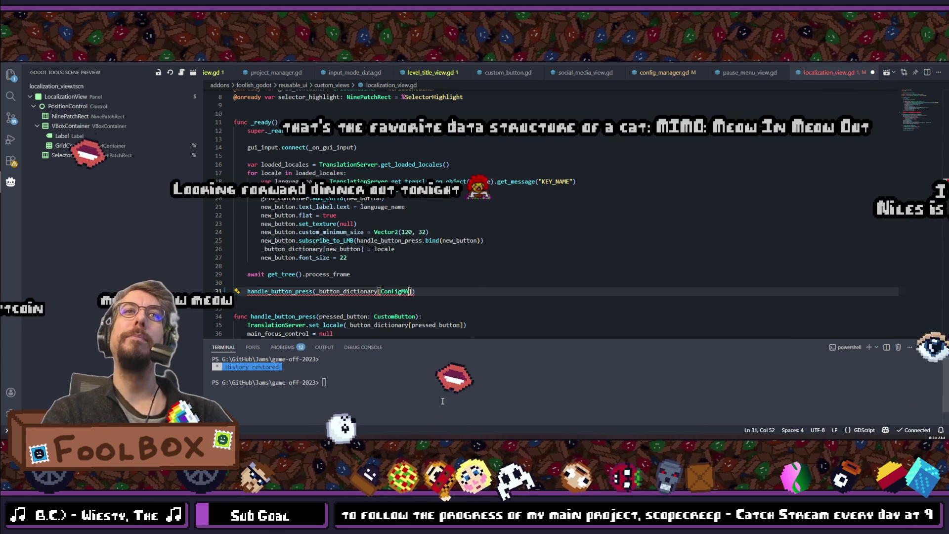
text(er.selec)
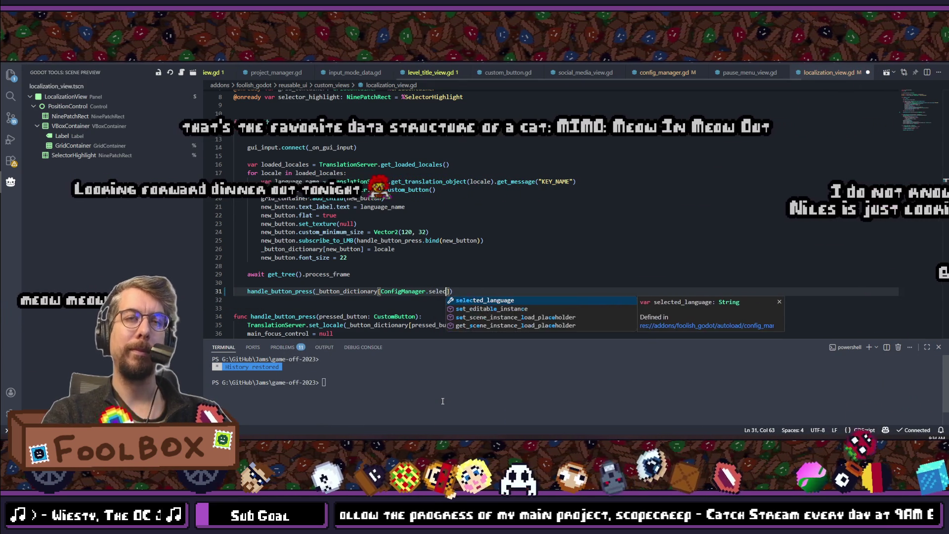
key(Return)
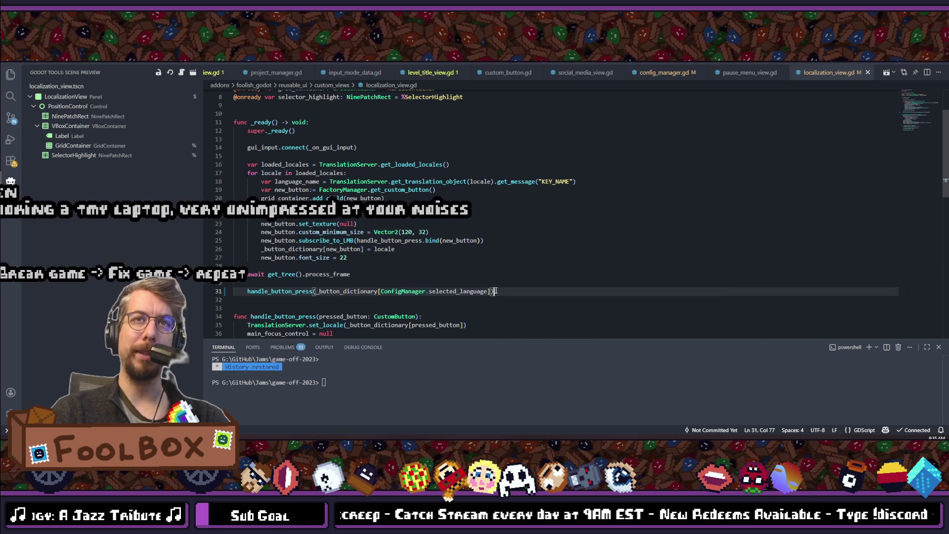
- Review handle_button_press(_button_dictionary[ConfigManager.selected_language]) on line 31, then return to Godot
scroll(402, 171, down, 2)
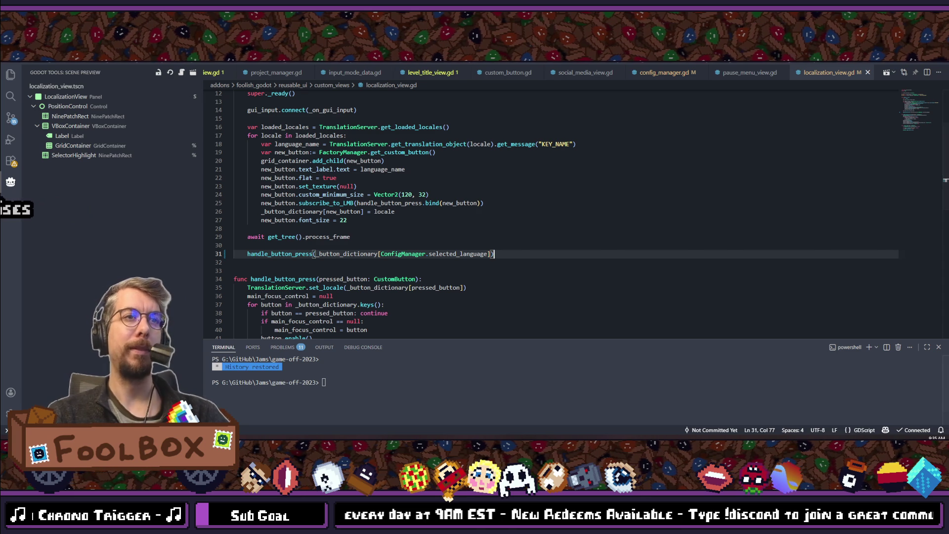
key(alt+Tab)
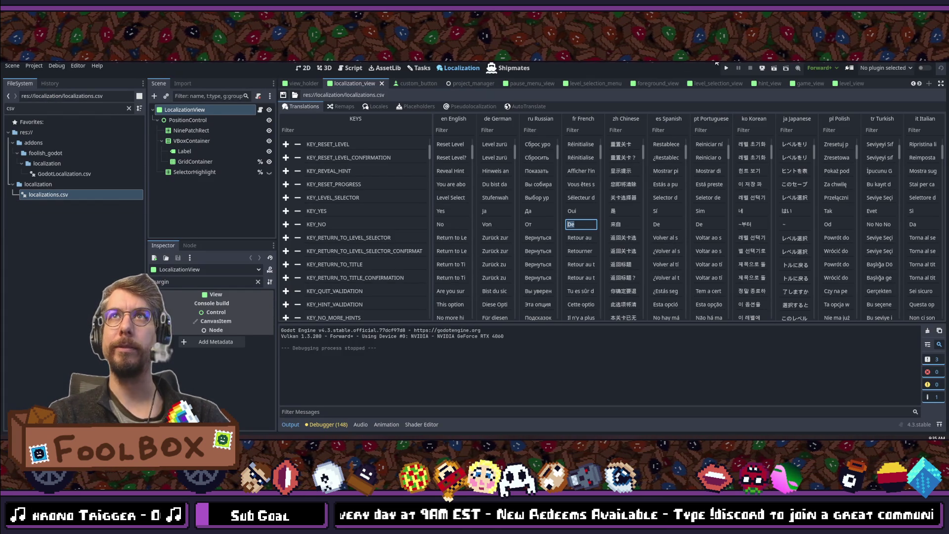
- Run the project, stop it after the invalid 'en' key error, and close localization_view.gd
click(731, 69)
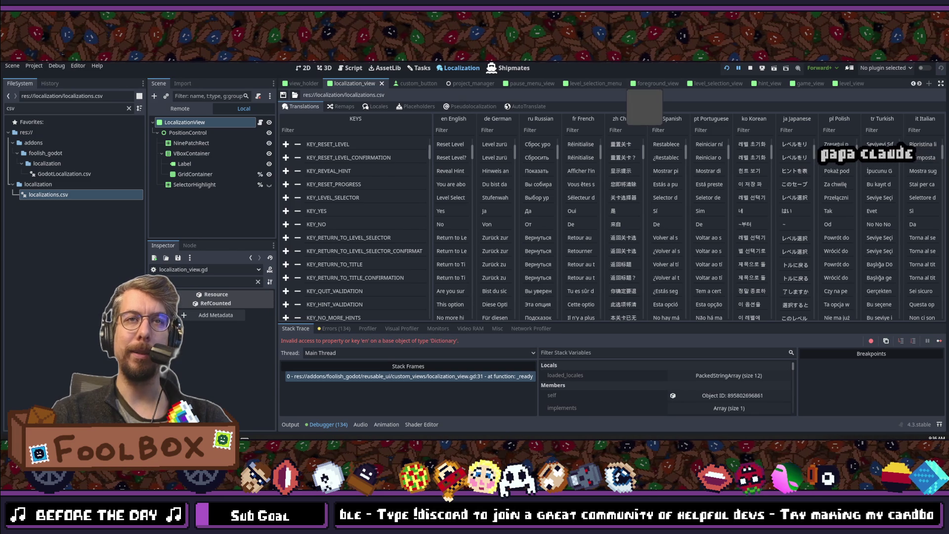
click(751, 69)
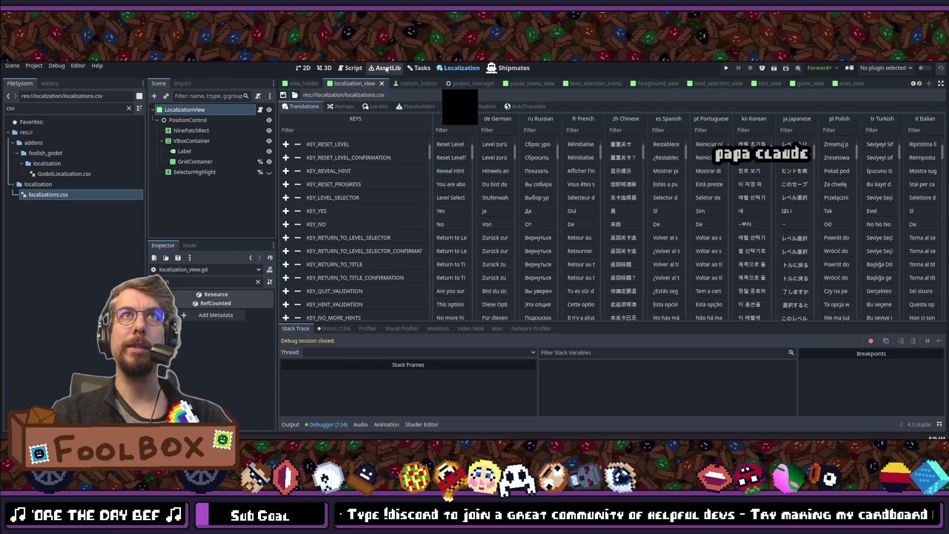
click(361, 70)
middle_click(322, 124)
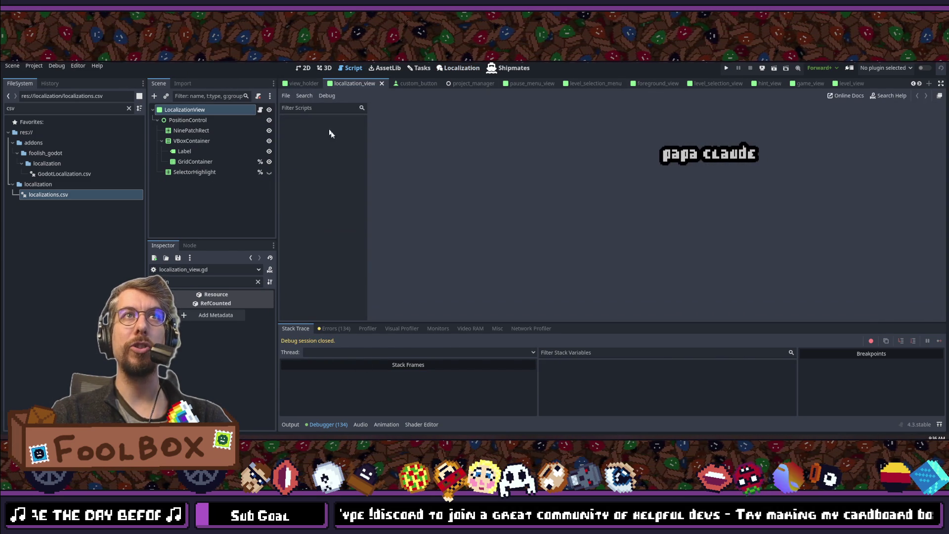
- Add print(language_name) as line 28, right after the font size line in the locale loop
key(alt+Tab)
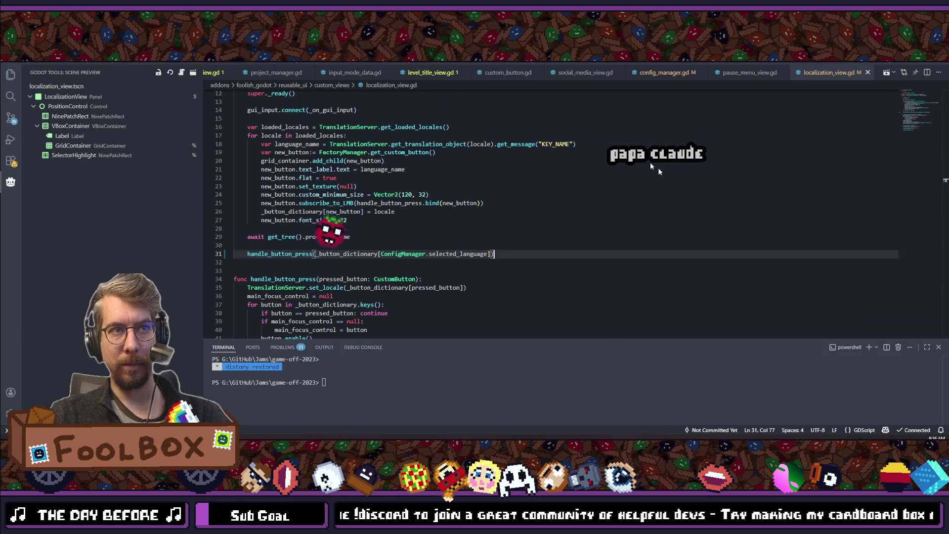
click(373, 295)
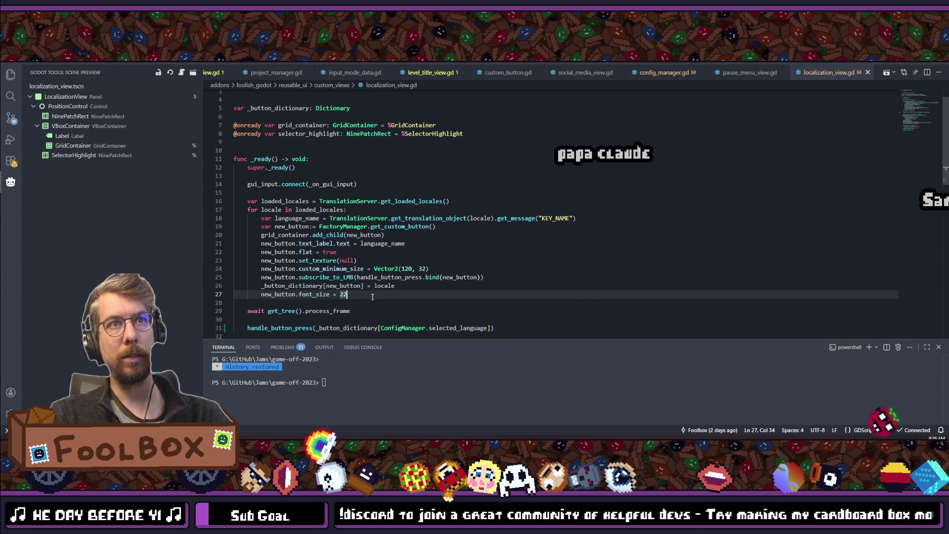
key(Return)
text(print)
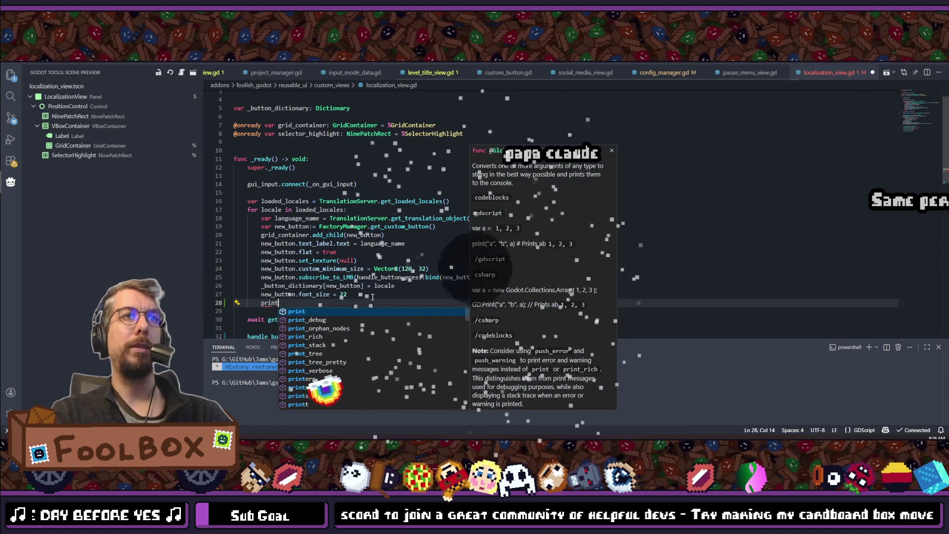
key(Return)
key(Escape)
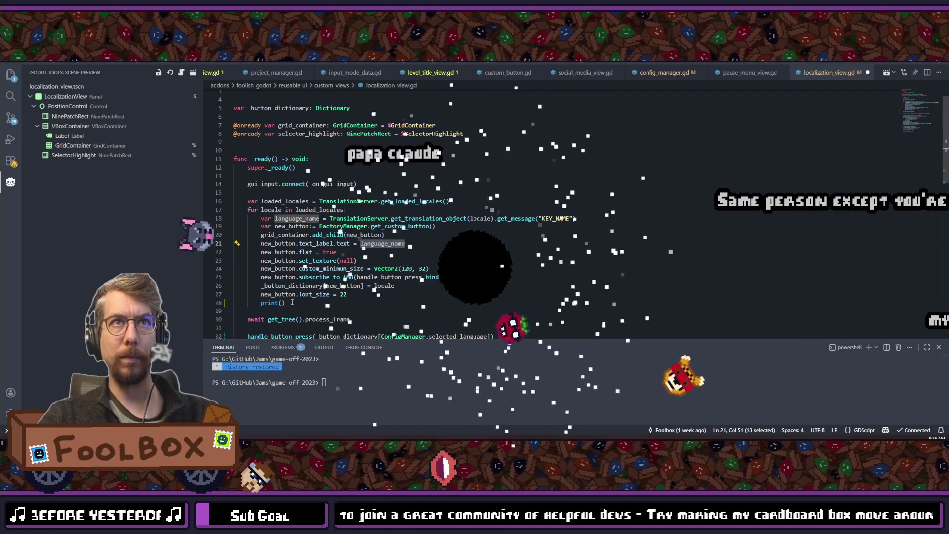
text(language_name))
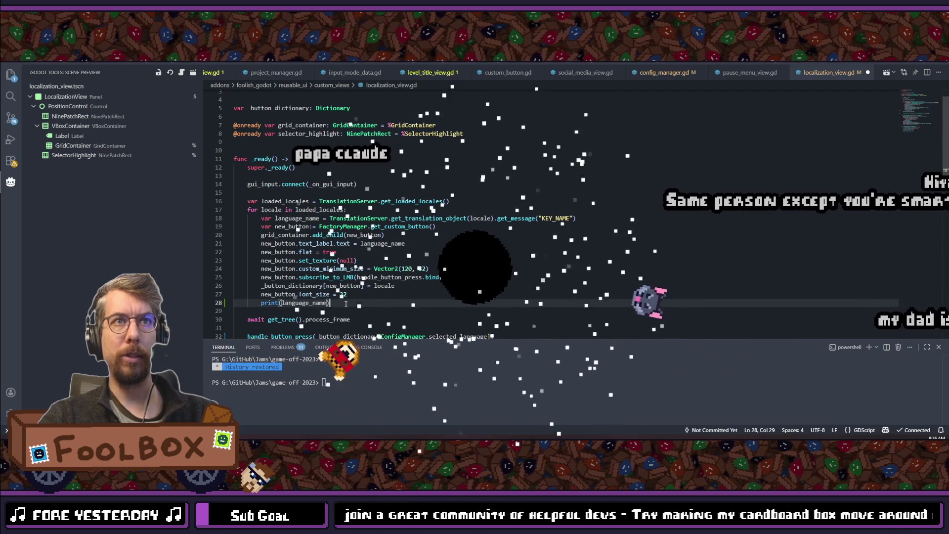
key(alt+Tab)
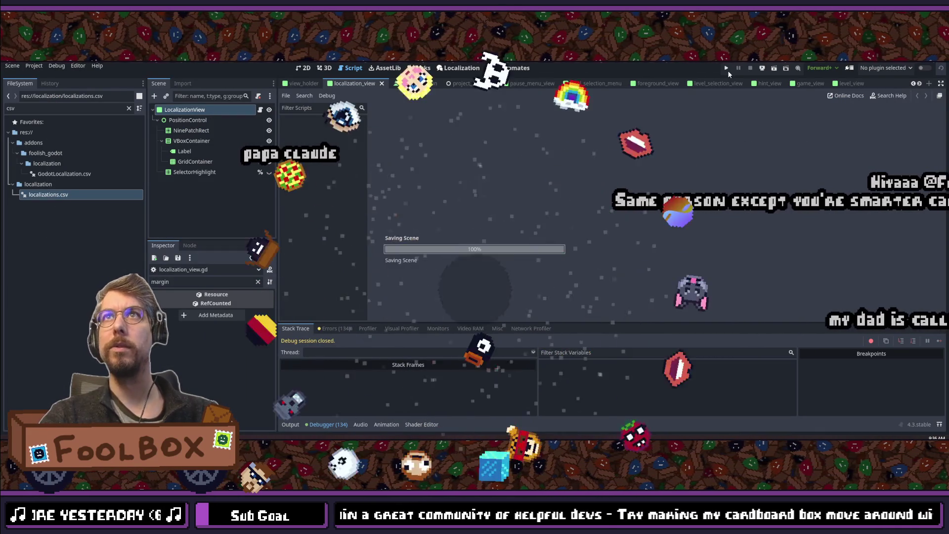
- Run the project twice, getting the invalid Dictionary key 'en' error at line 32
click(728, 70)
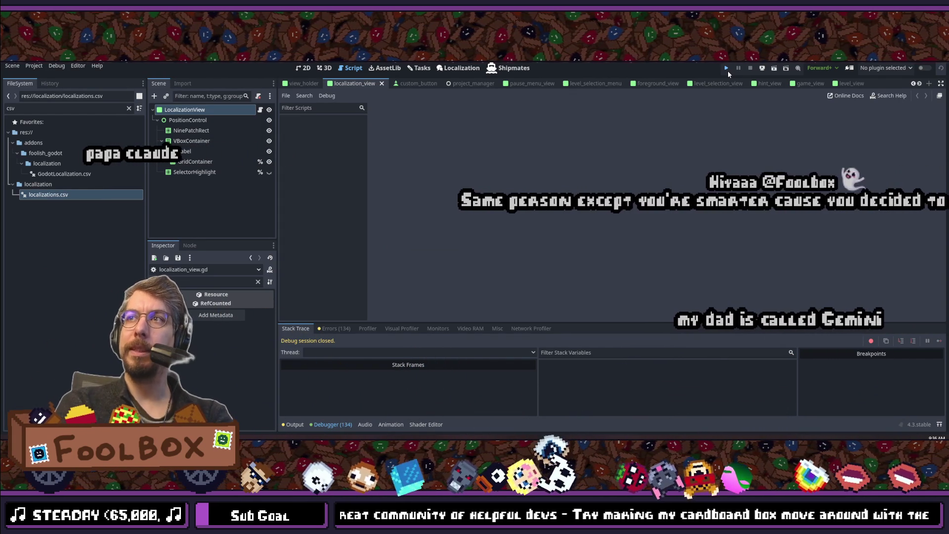
click(728, 70)
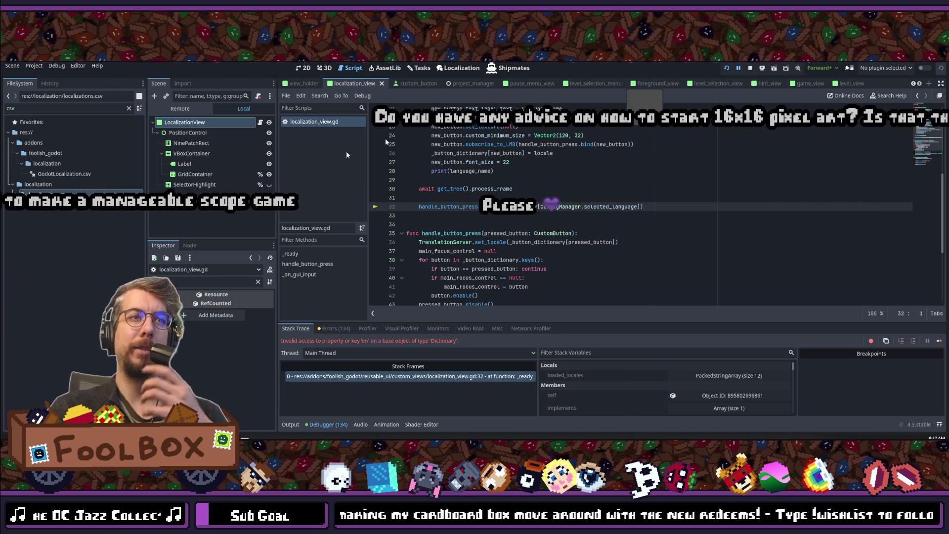
key(alt+Tab)
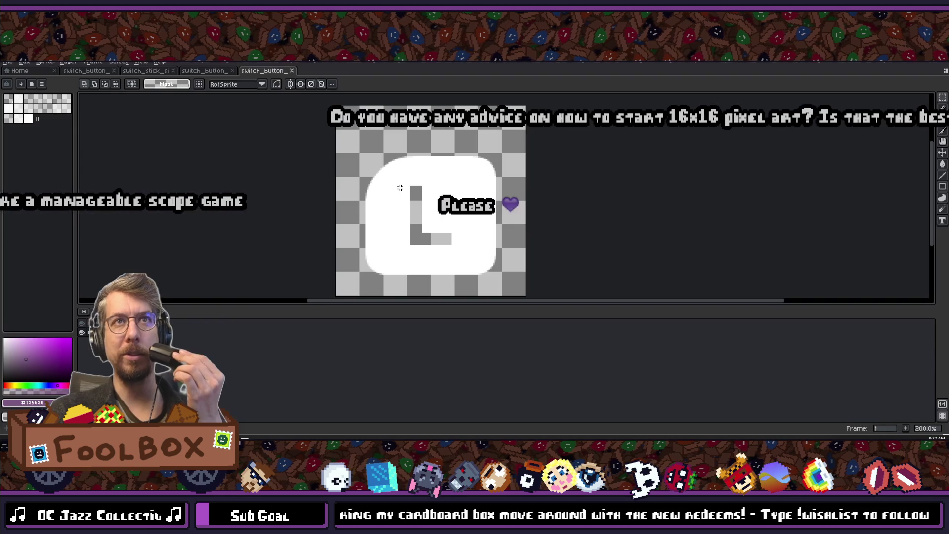
- Create the new 16x16 sprite Sprite-0002 via File > New and zoom in on its canvas
click(10, 63)
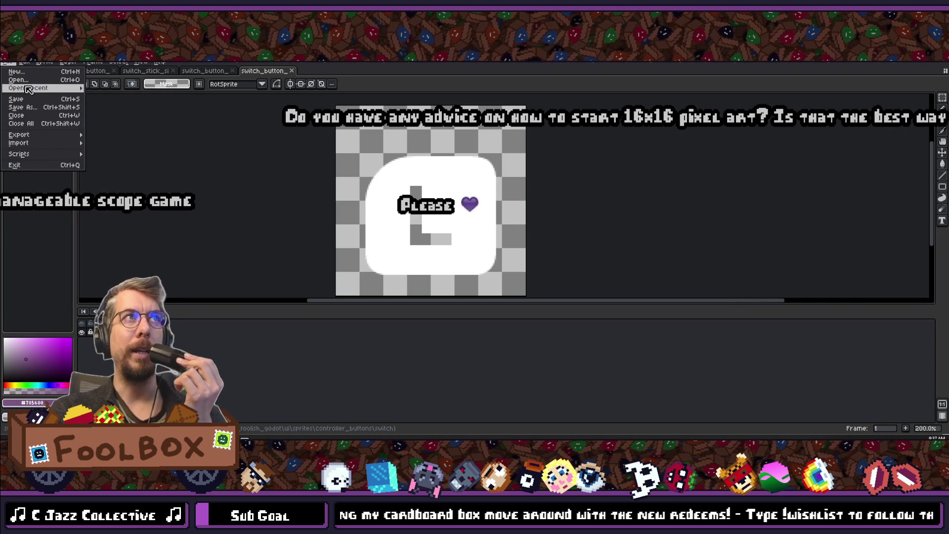
click(20, 72)
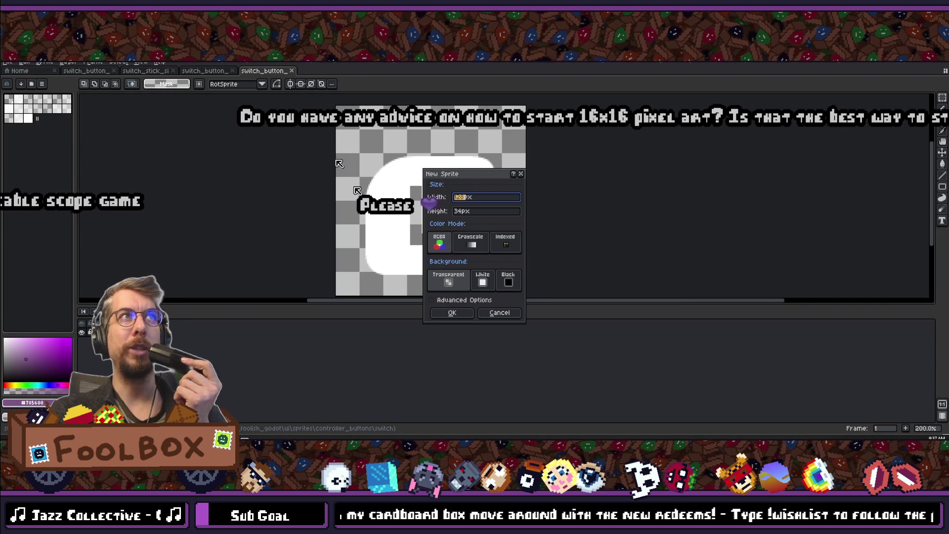
key(Return)
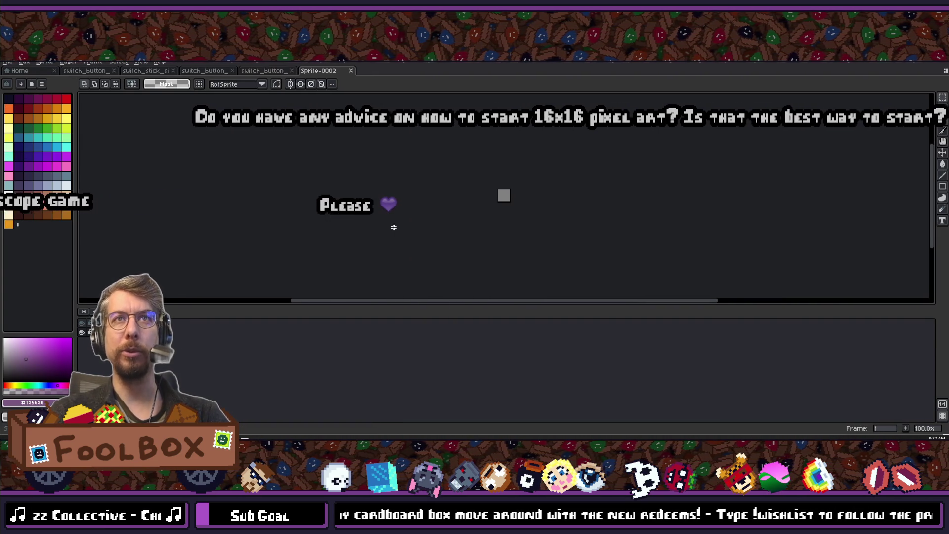
scroll(394, 228, up, 6)
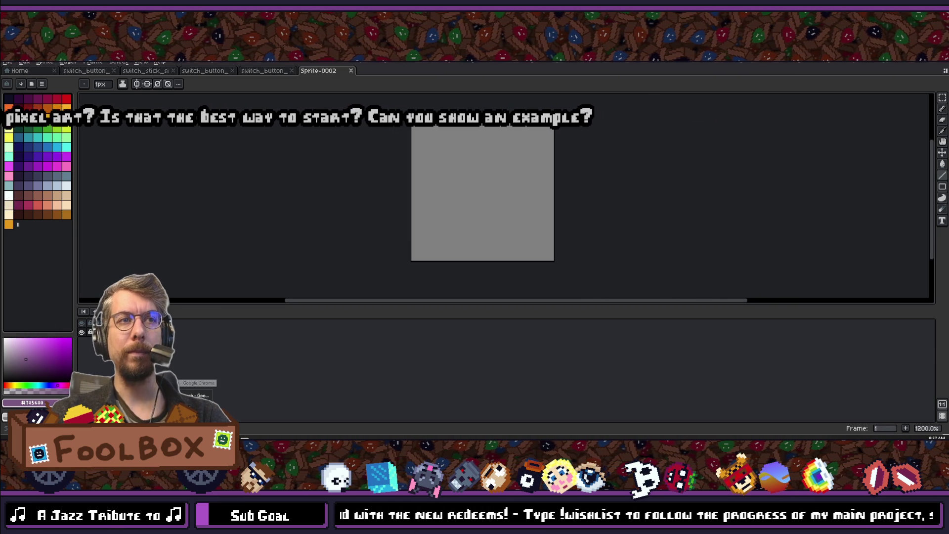
key(alt+Tab)
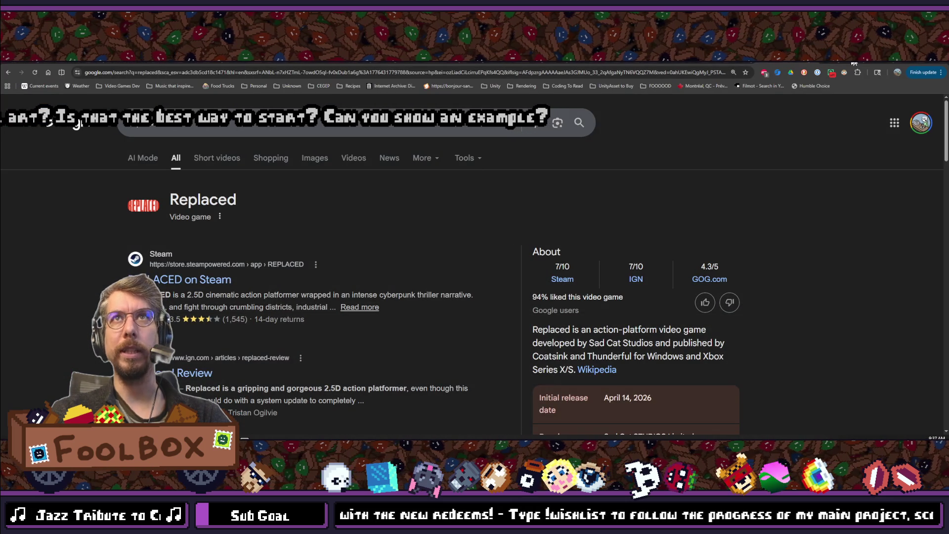
- Open itch.io in a new tab and go to the Virtual Man game page
key(ctrl+t)
text(itch.io)
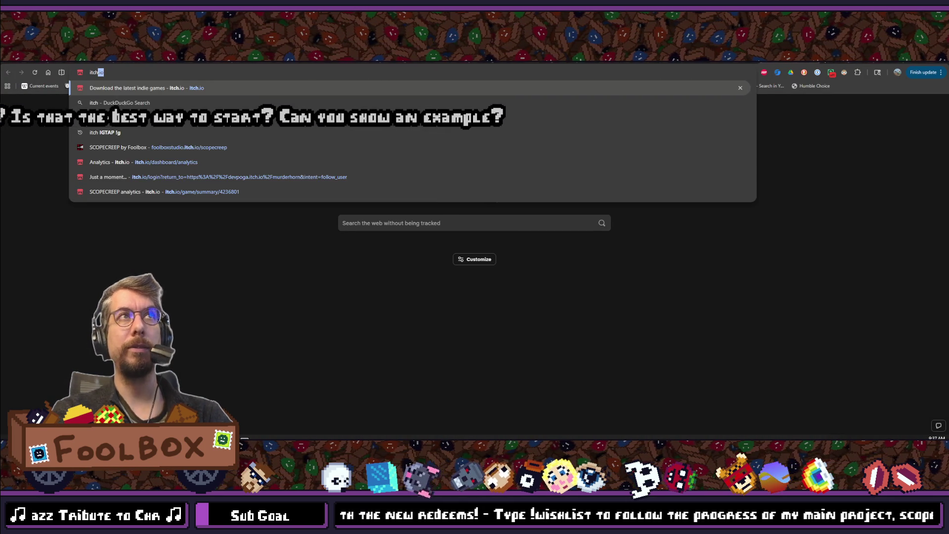
key(Return)
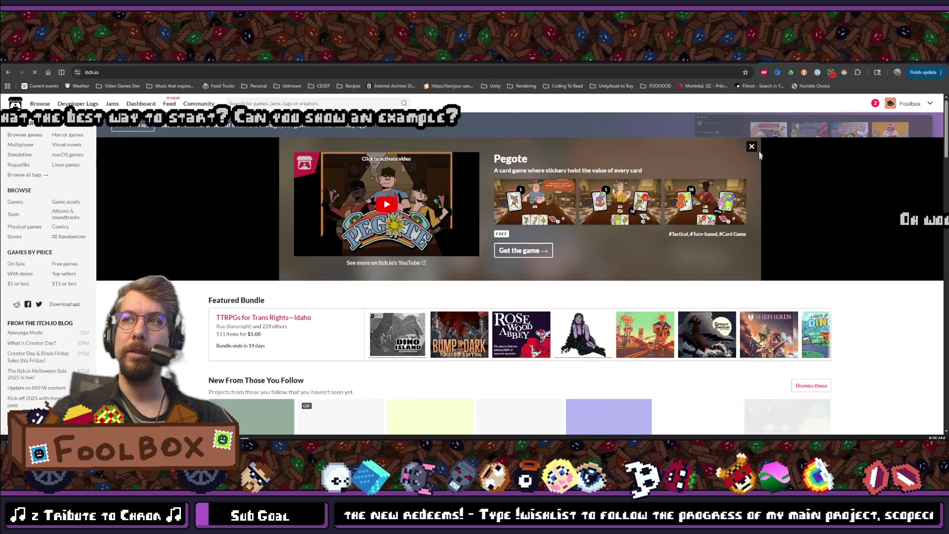
scroll(479, 256, down, 7)
scroll(478, 257, down, 2)
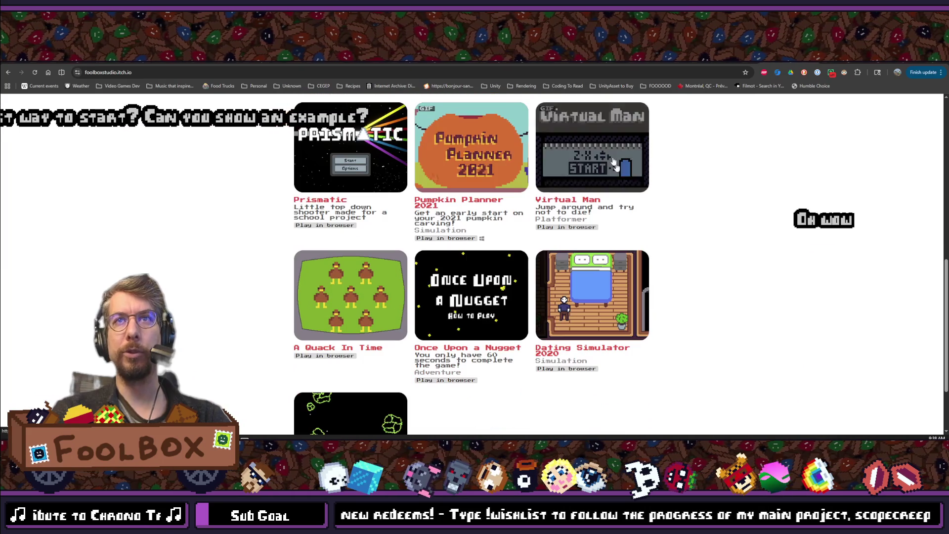
click(594, 163)
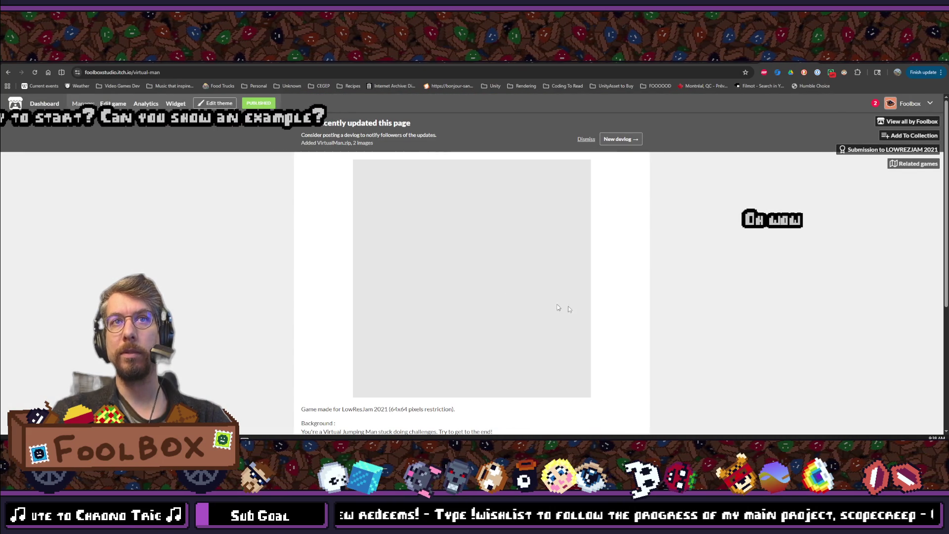
- Highlight the 64x64 pixels restriction in the Virtual Man description
scroll(668, 232, down, 2)
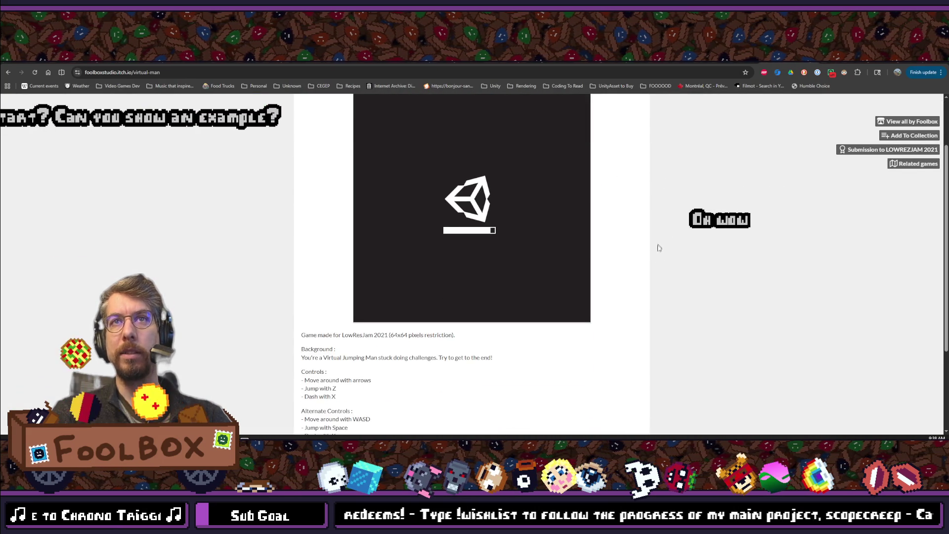
scroll(623, 287, up, 1)
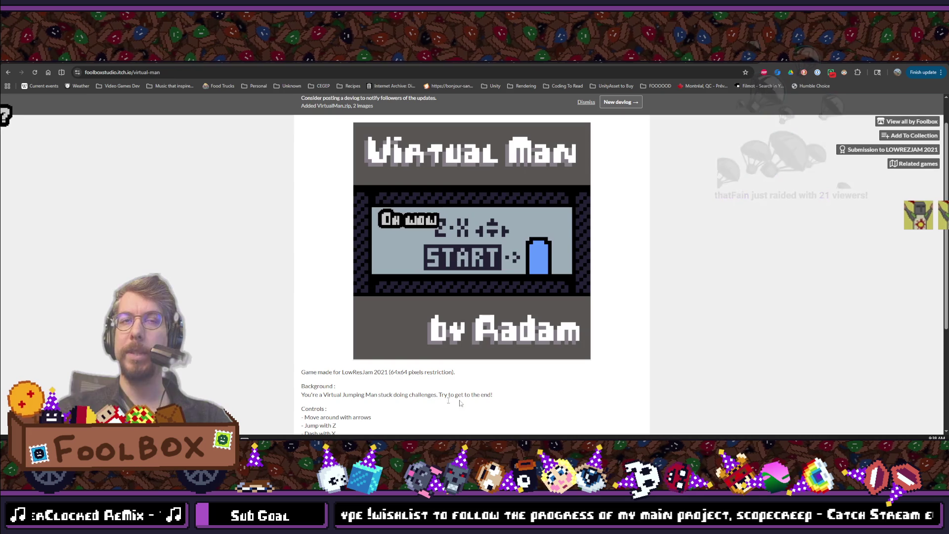
drag(391, 372, 424, 372)
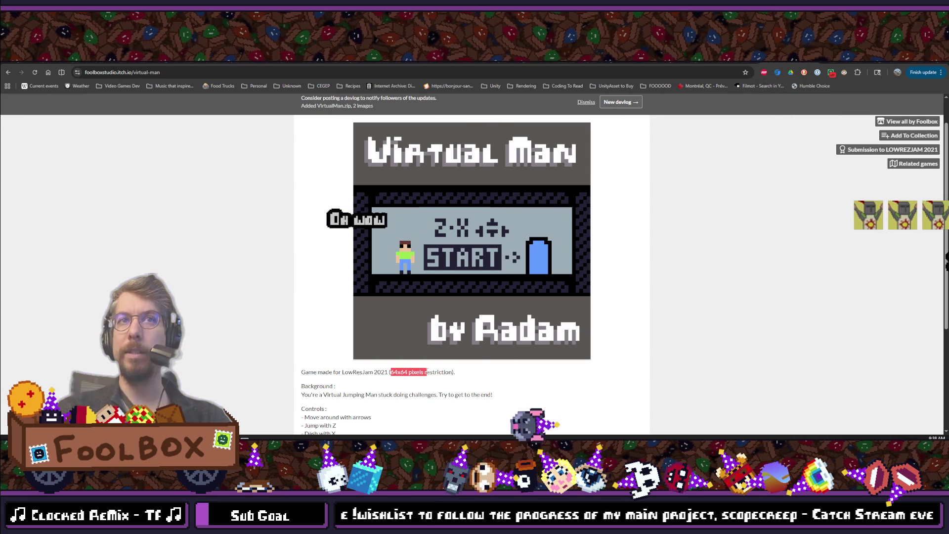
- Walk Virtual Man left, jump, then walk into START, and mute the tab's audio
key(Left)
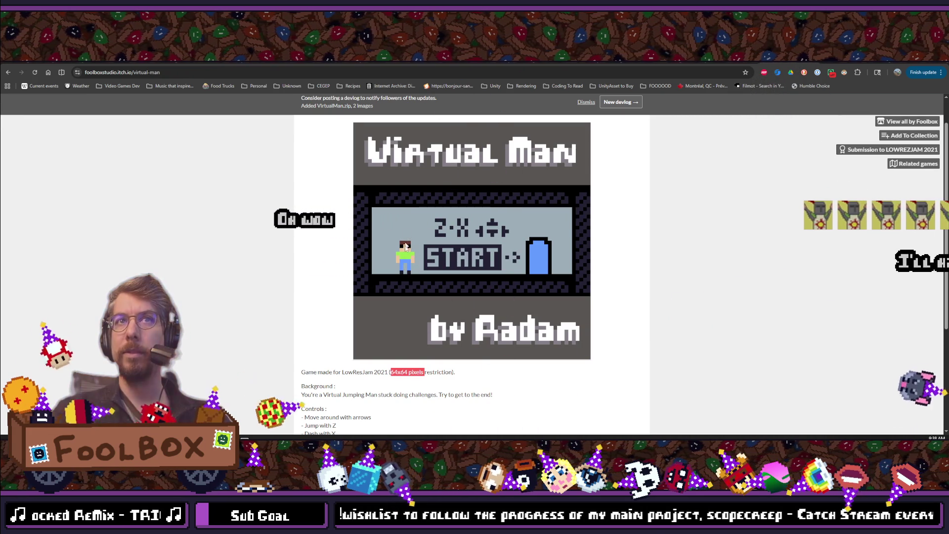
key(z)
key(z)
key(z)
key(Right)
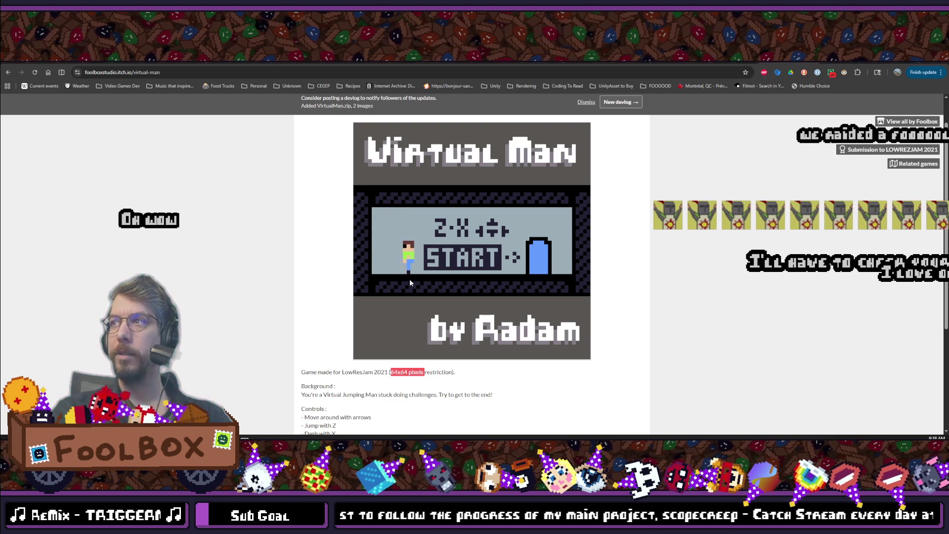
key(Right)
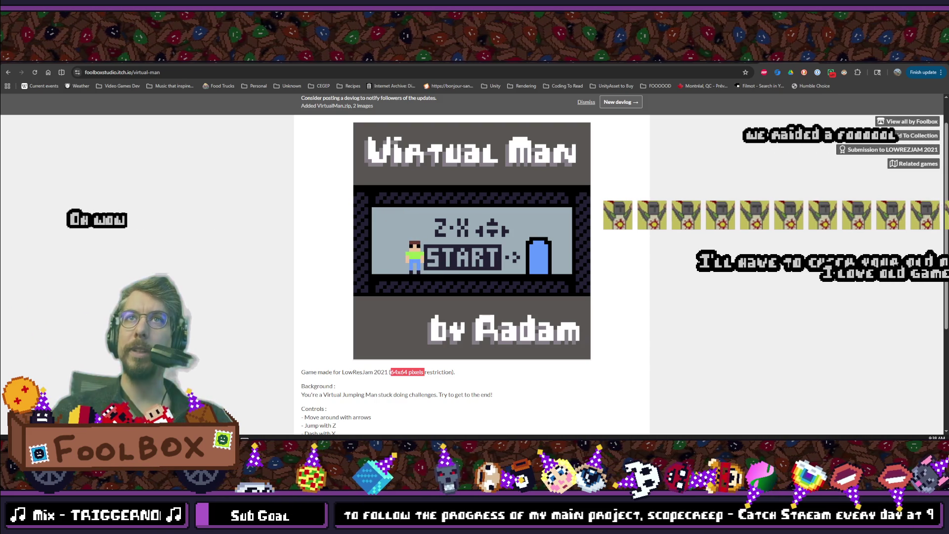
right_click(787, 61)
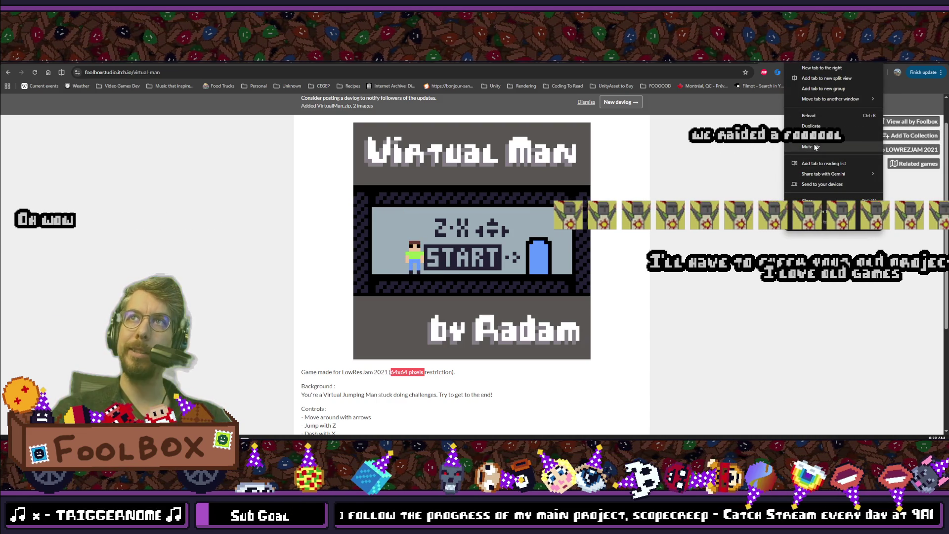
click(814, 147)
- Walk the character to the blue door to start the first level
key(Left)
key(Right)
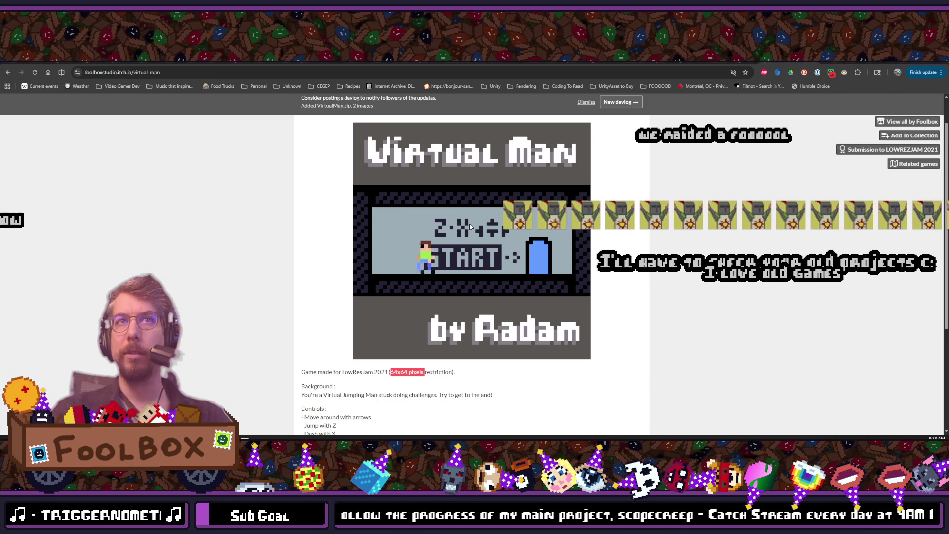
key(Right)
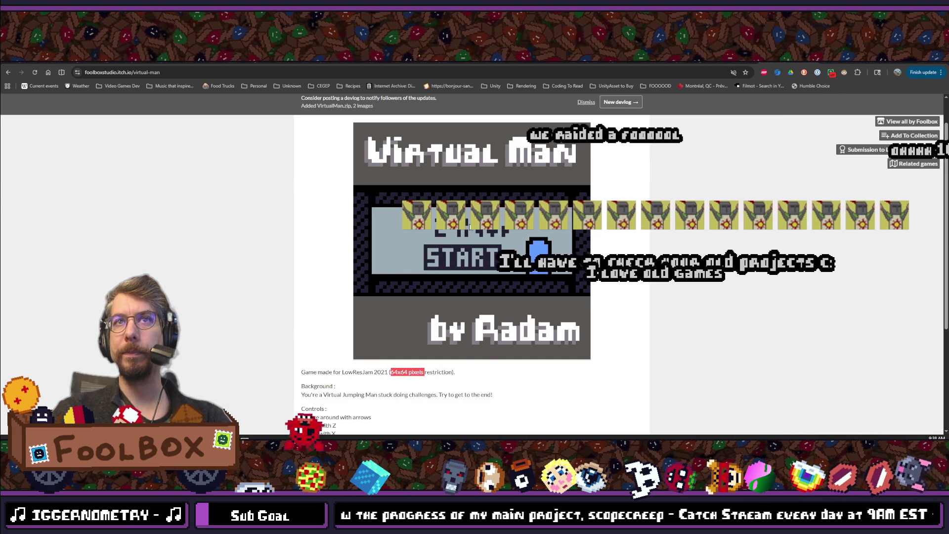
key(Right)
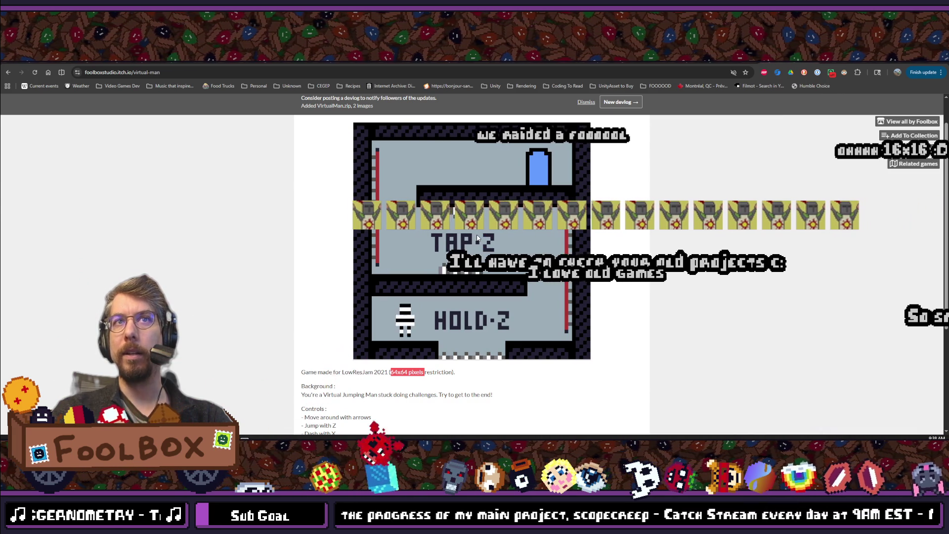
- Run right past HOLD·Z and jump up onto the TAP·Z ledge
key(Right)
key(Left)
key(Right)
key(z)
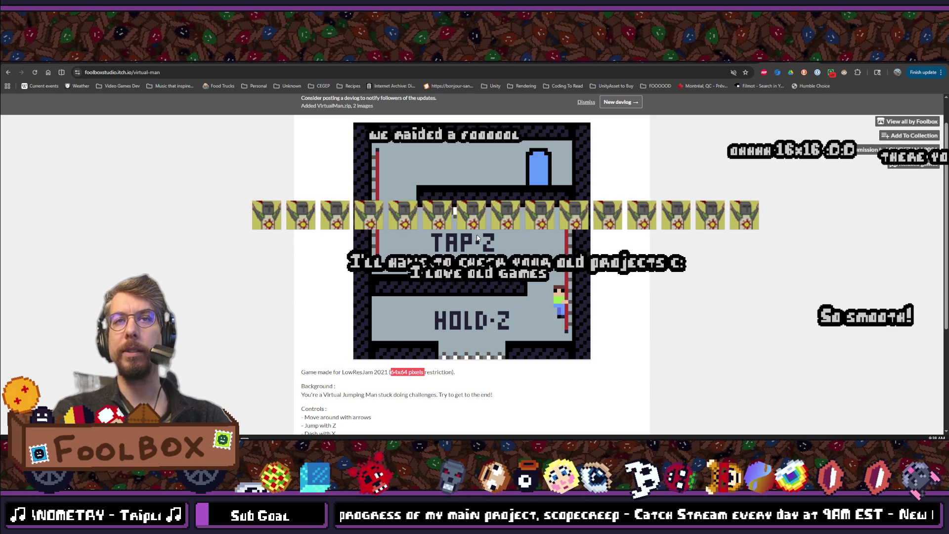
key(Right)
key(z)
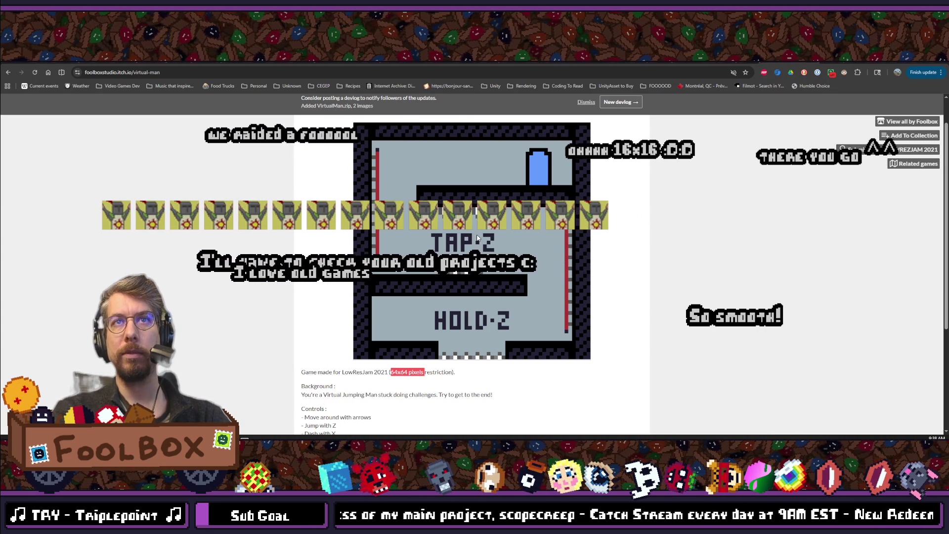
- Run right off the ledge and jump over HOLD·Z
key(Right)
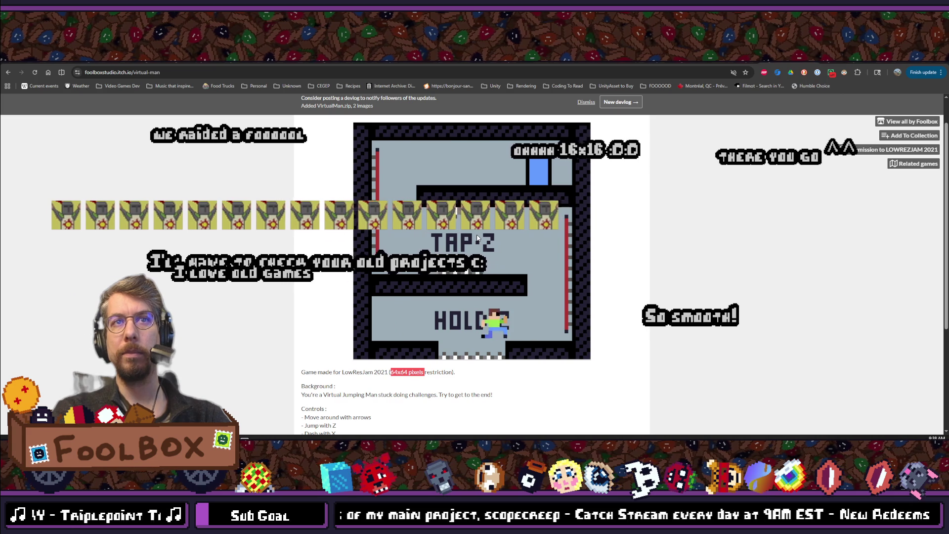
key(z)
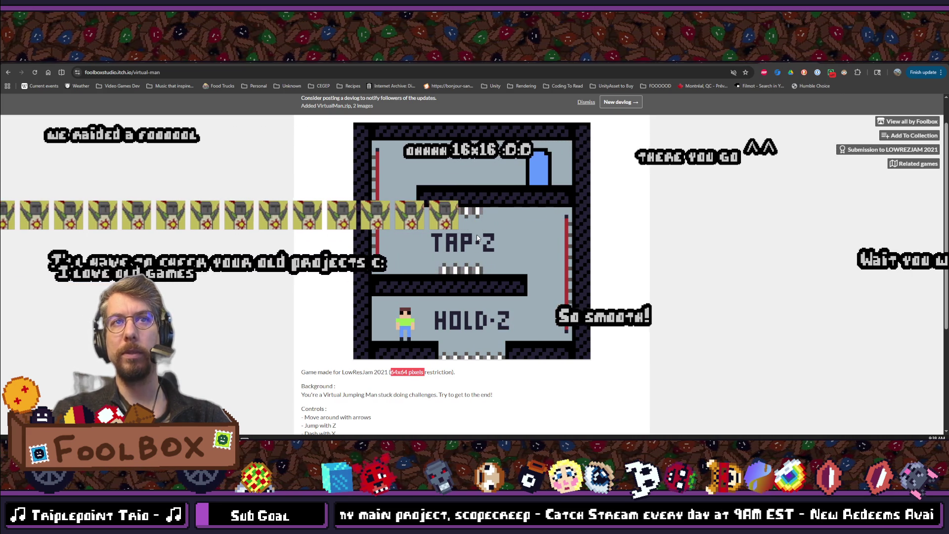
key(Right)
key(z)
key(Right)
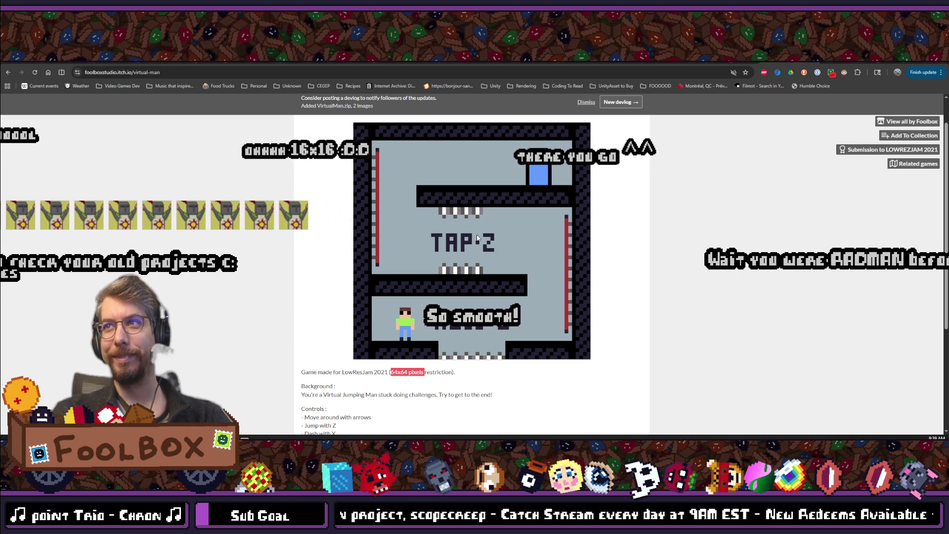
- Run right to the pit, jump onto the right red wall and leap off up-left
key(Right)
key(z)
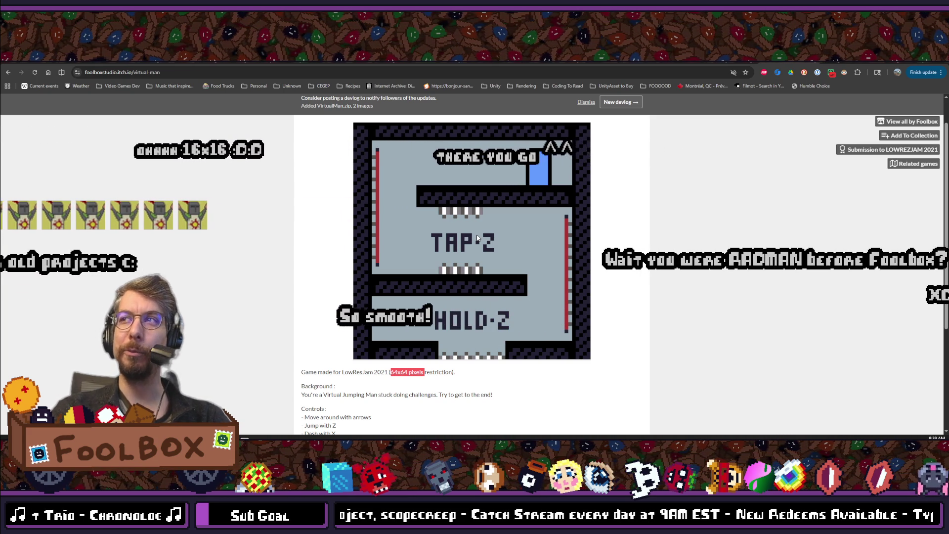
key(Right)
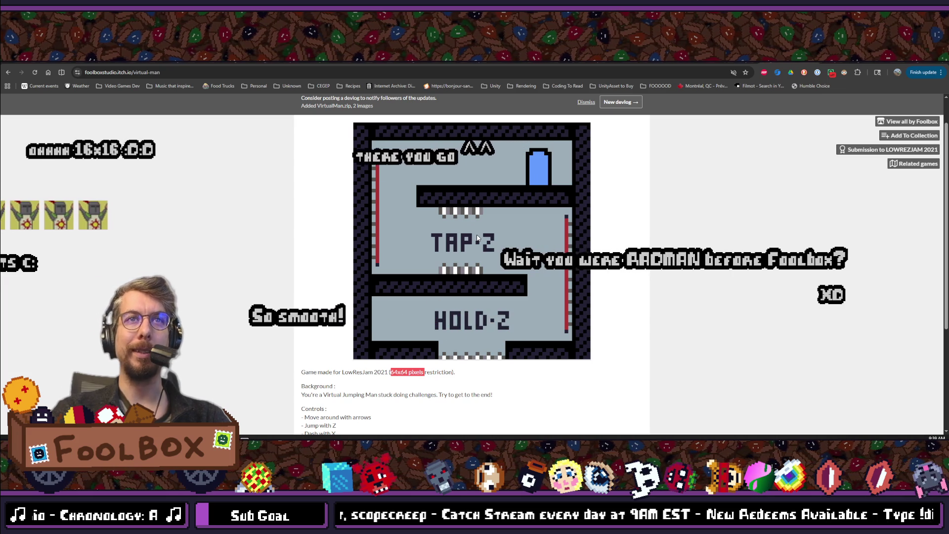
key(Right)
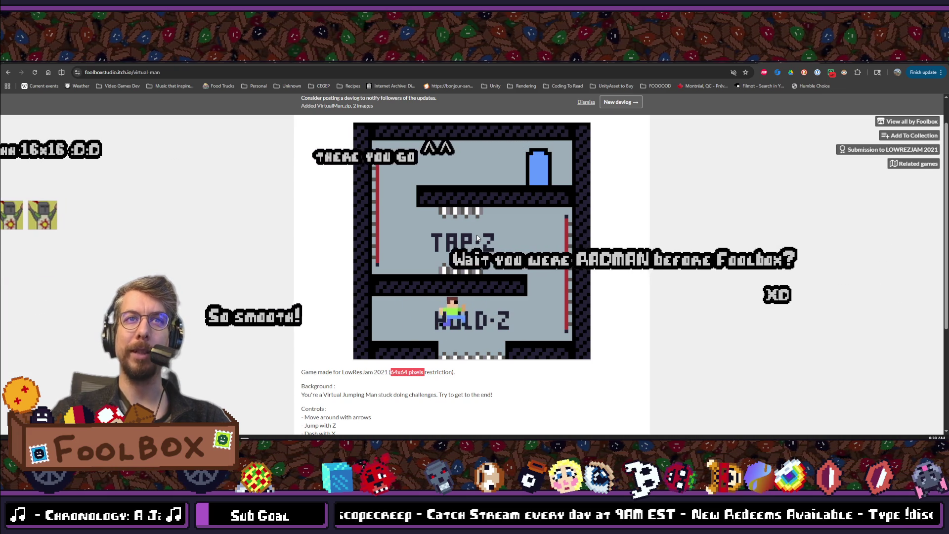
key(z)
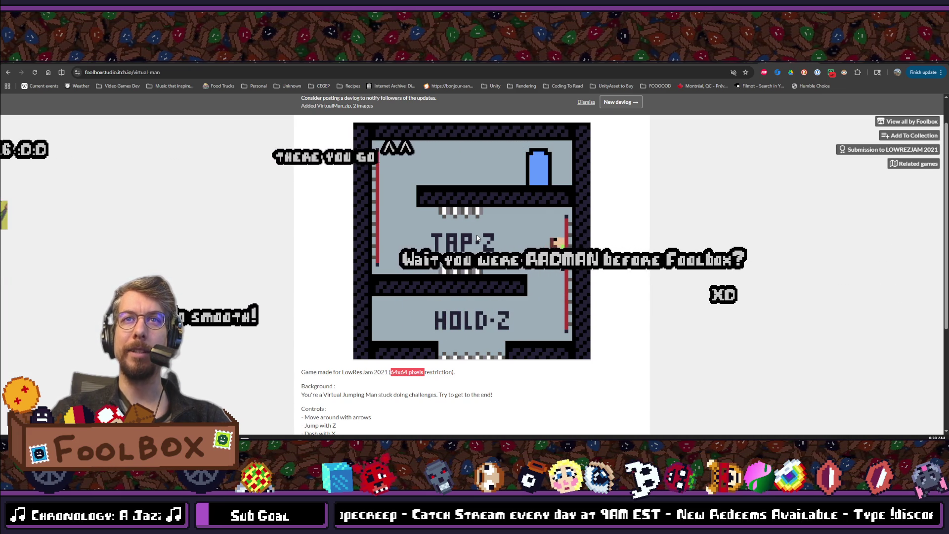
key(z)
- Climb the left red wall to the upper platform, then jump to the upper-left area
key(Left)
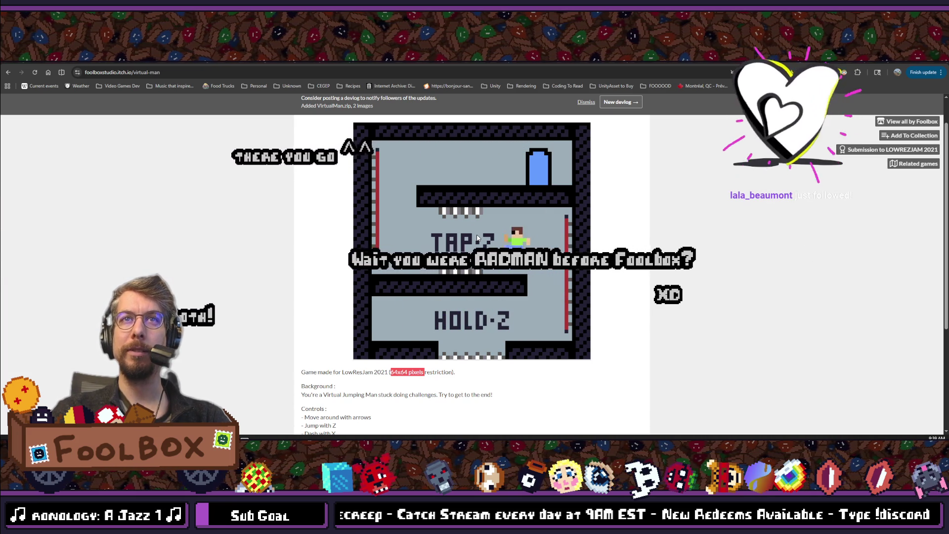
key(z)
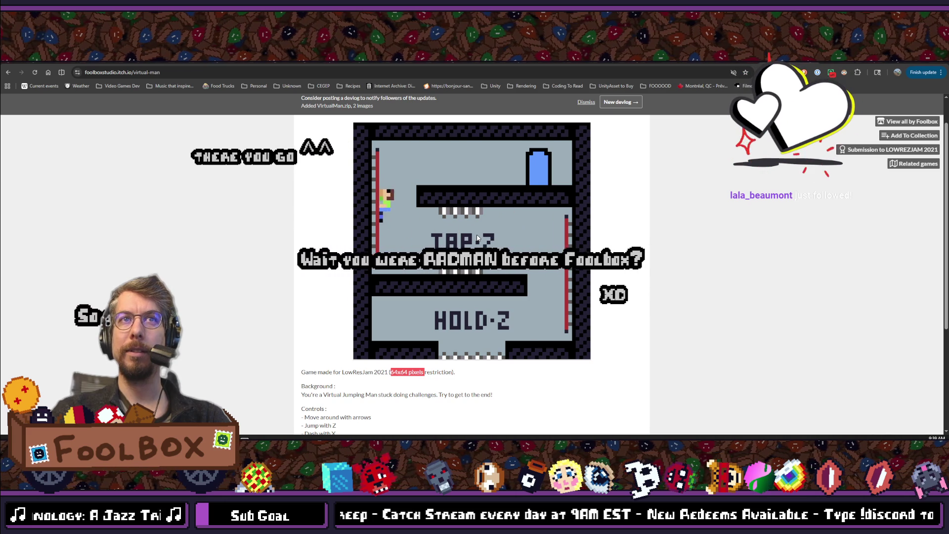
key(Right)
key(Right)
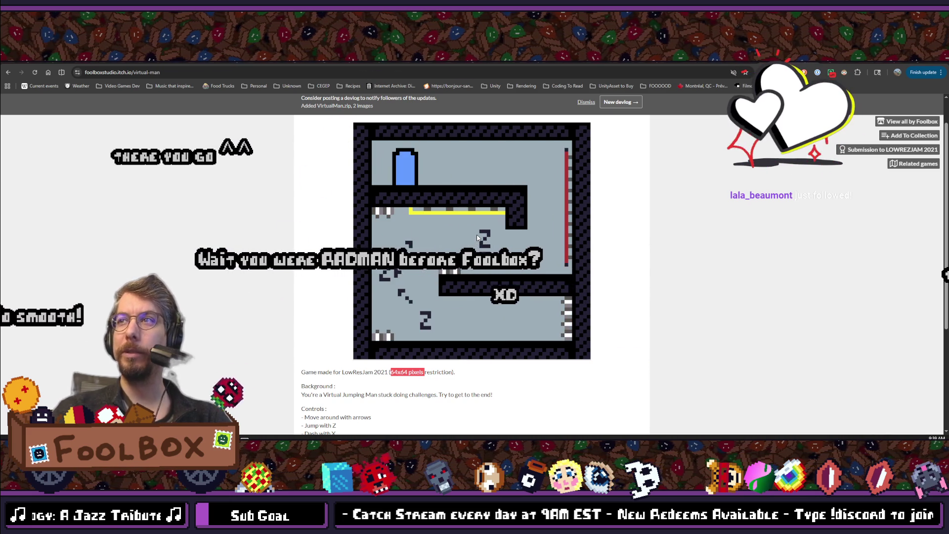
key(Left)
key(z)
- Jump past the red wall to the top platform, then switch over to Aseprite
key(Right)
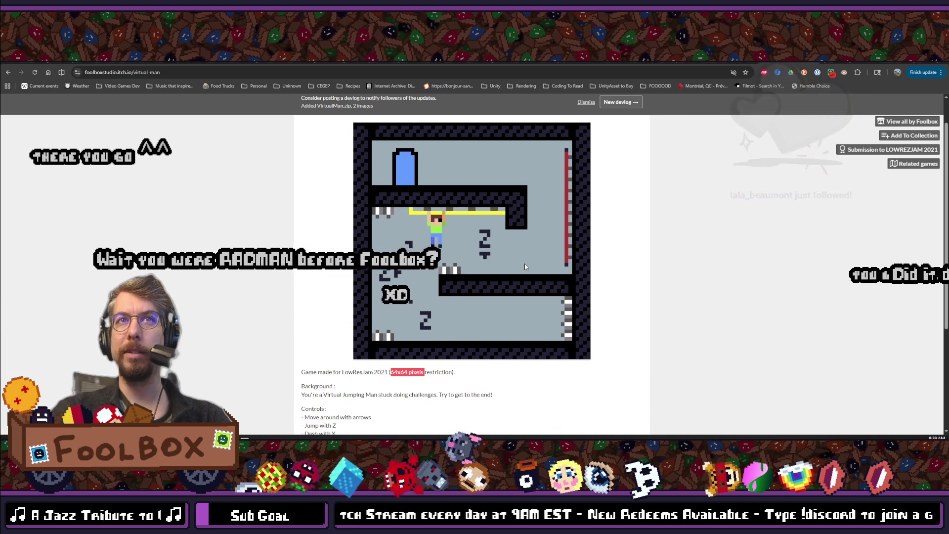
key(z)
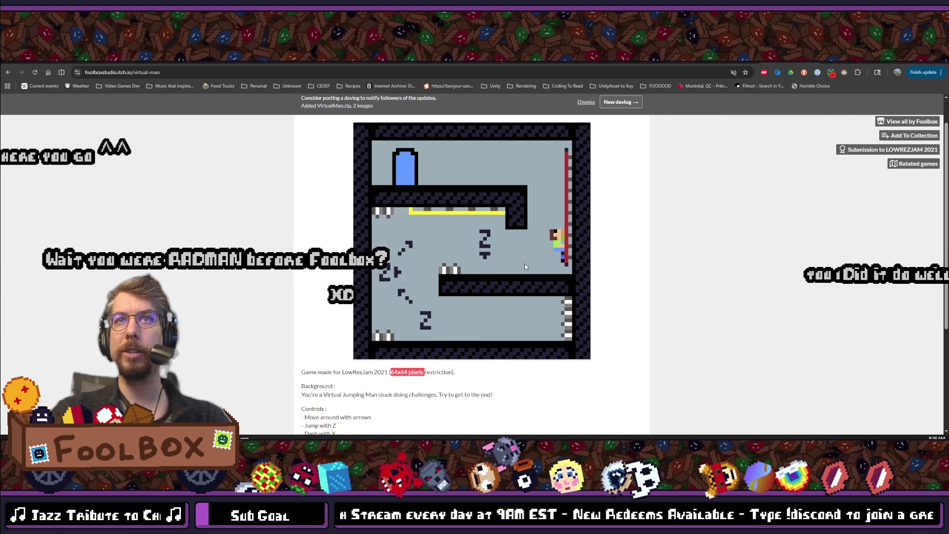
key(Left)
key(Left)
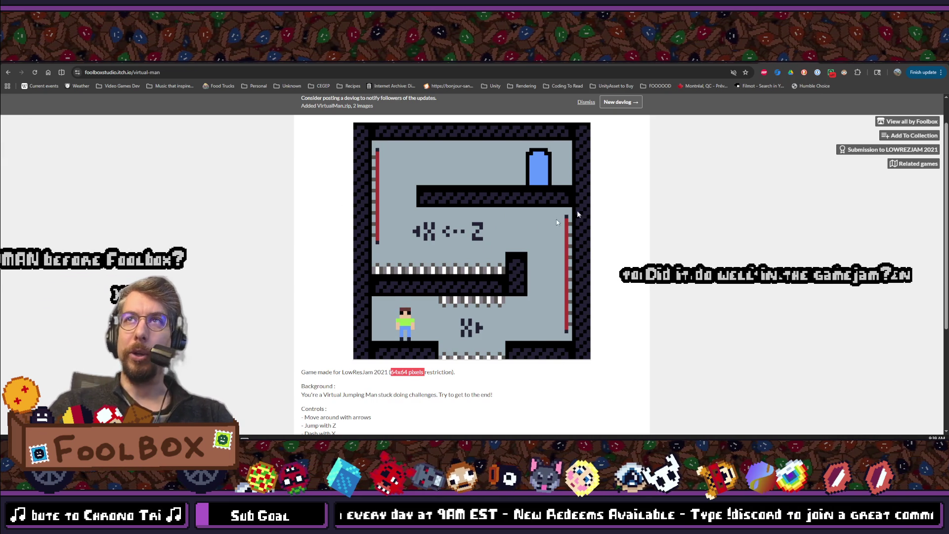
click(813, 62)
key(alt+Tab)
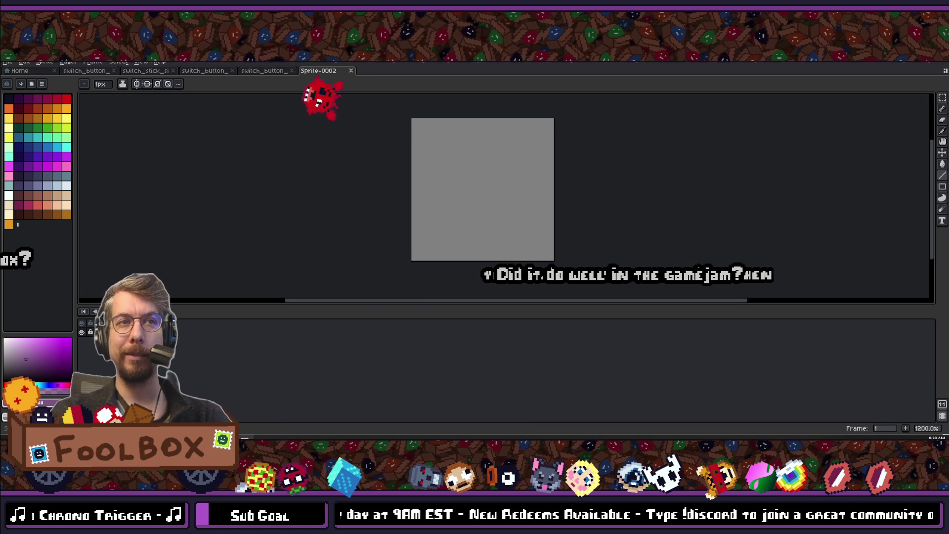
- Stop the running project with F8 and list the Debugger's 134 errors and warnings
key(alt+Tab)
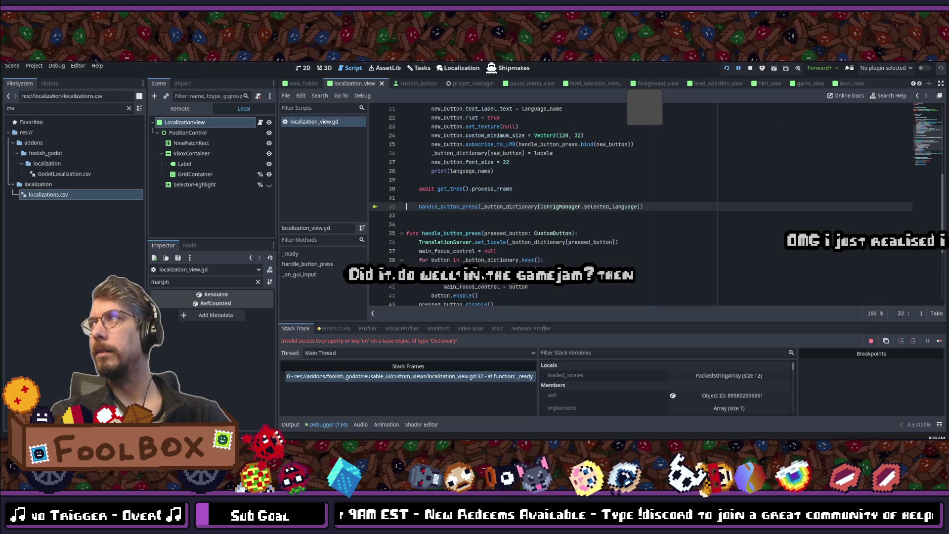
key(F8)
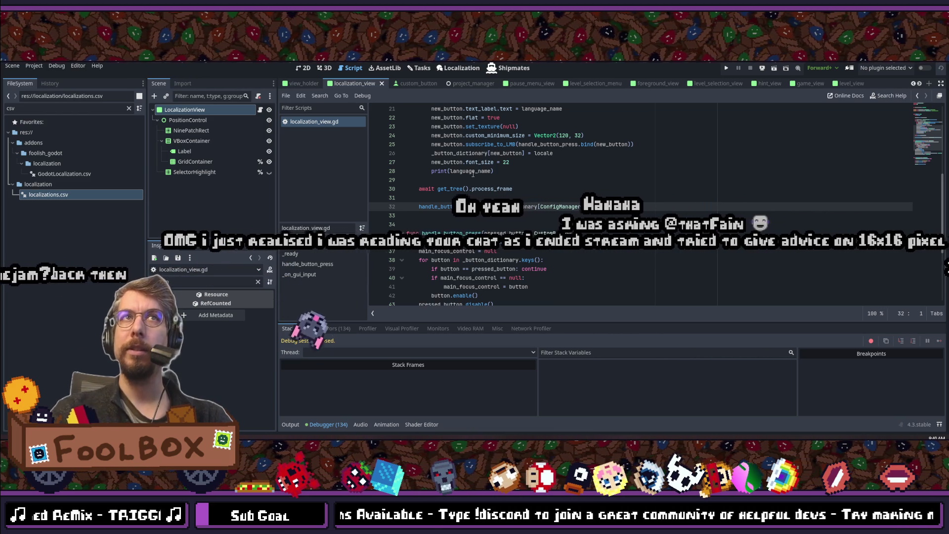
click(335, 329)
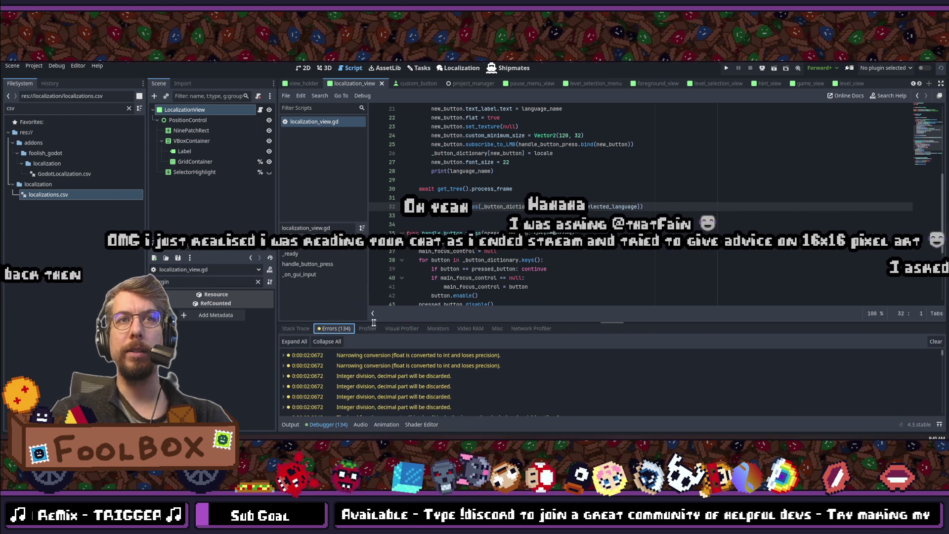
- Enlarge the bottom panel, show the Output log of language names, and filter the Inspector by 'margin'
drag(390, 322, 390, 254)
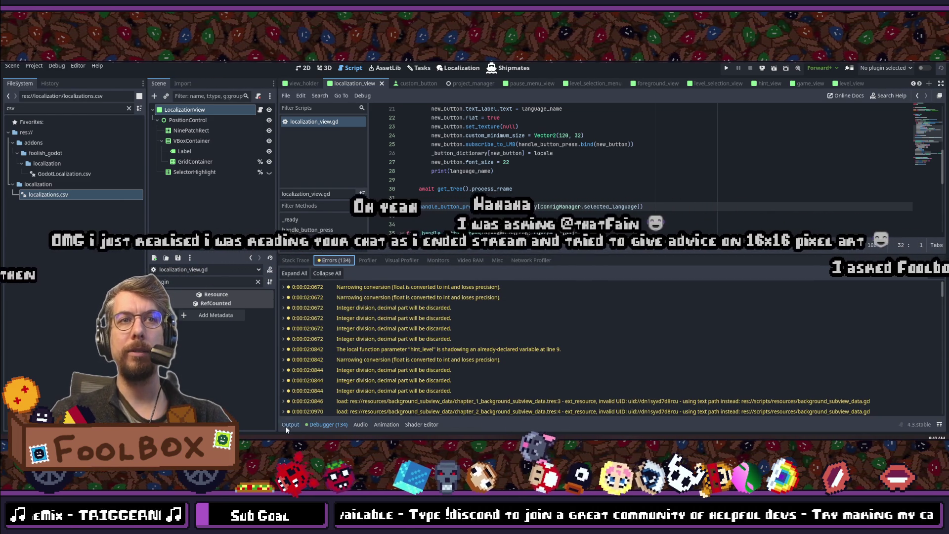
click(288, 425)
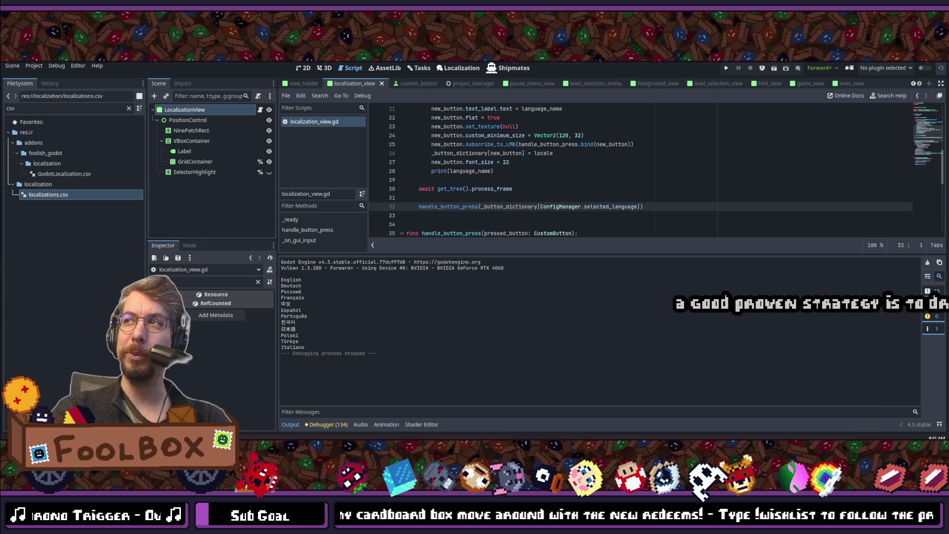
text(margin)
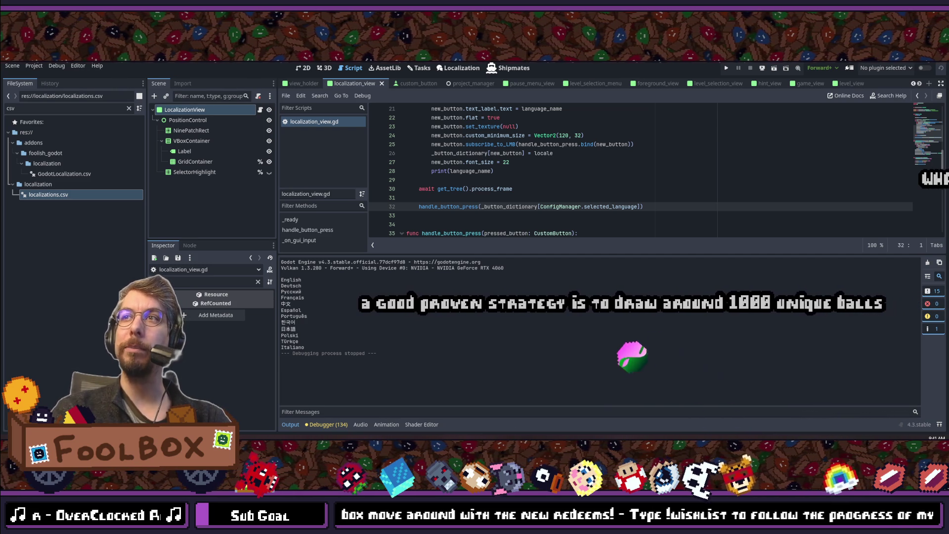
key(alt+Tab)
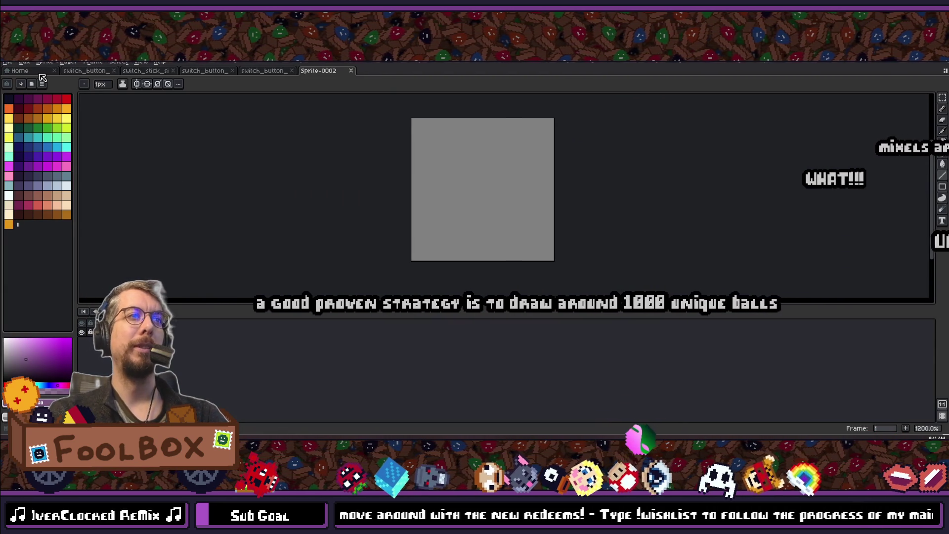
- Look through the File menu without choosing a command, and zoom the canvas
click(11, 64)
mouse_move(20, 134)
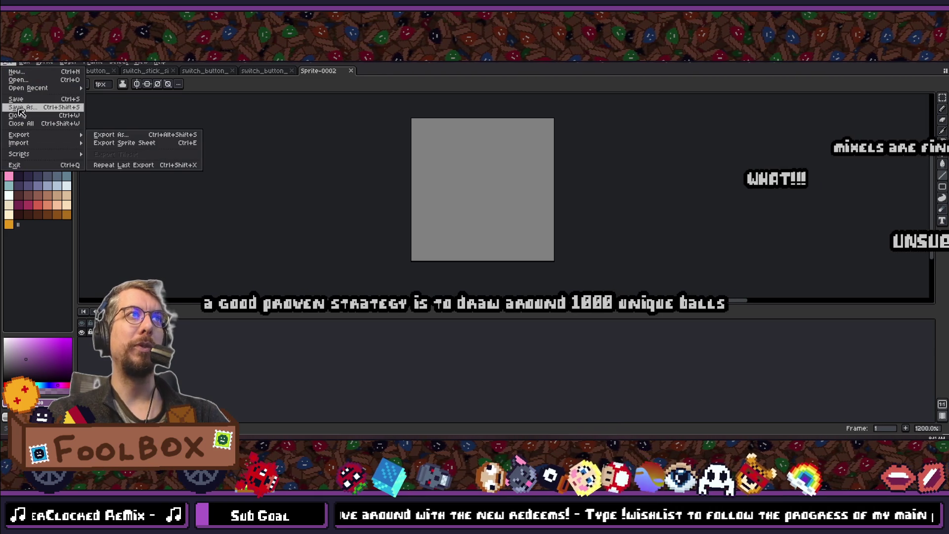
click(358, 198)
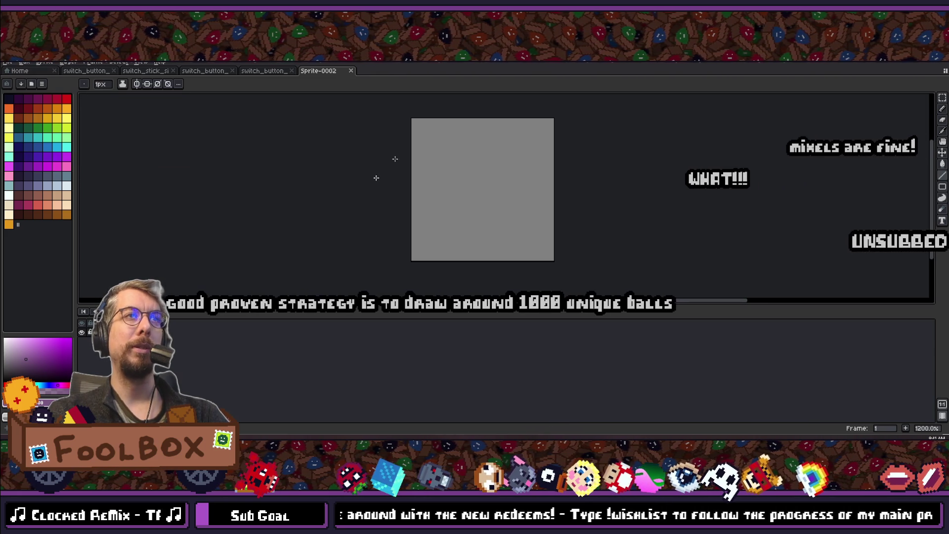
scroll(451, 139, down, 6)
scroll(451, 139, up, 3)
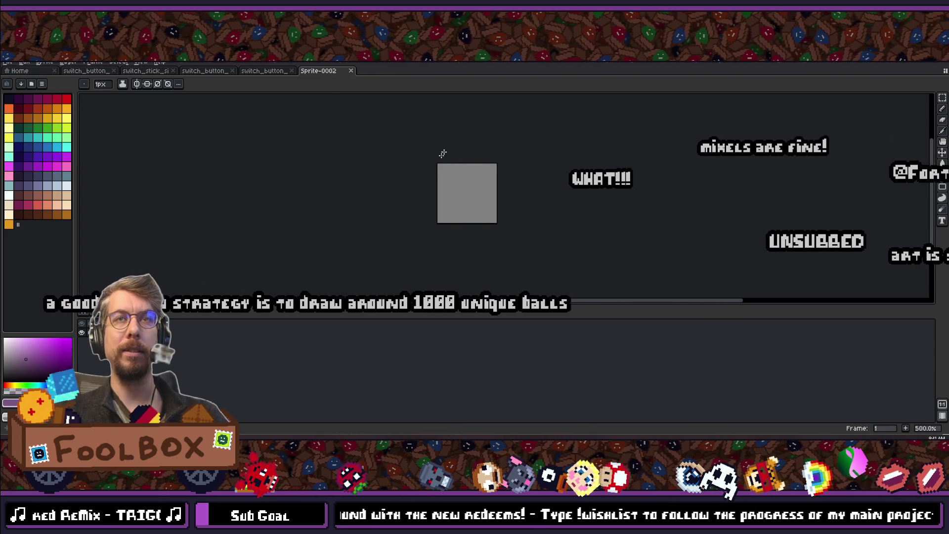
- Scribble a purple X on the sprite, undo all the strokes, and reselect the pencil
mouse_move(441, 212)
mouse_down()
mouse_move(479, 185)
mouse_move(478, 220)
mouse_up()
drag(482, 188, 482, 205)
key(ctrl+z)
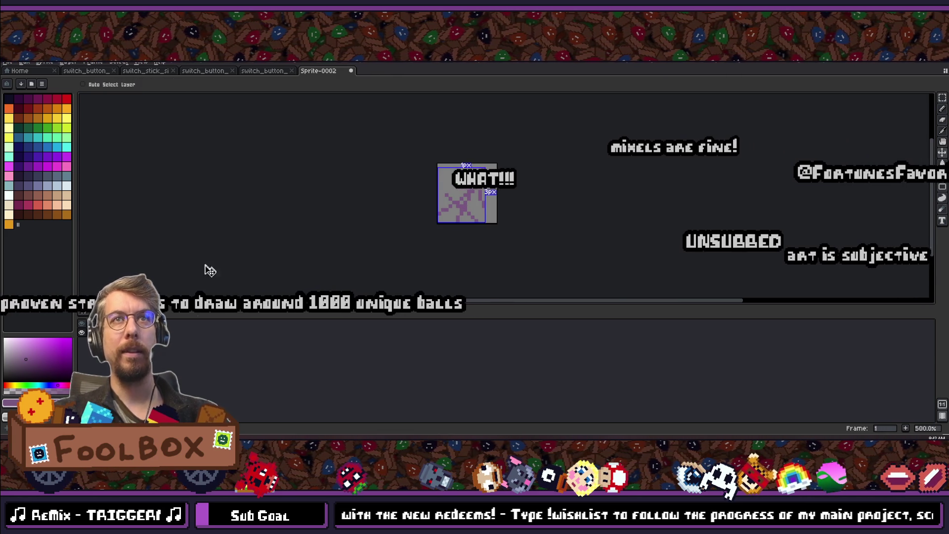
key(ctrl+z)
key(ctrl+z)
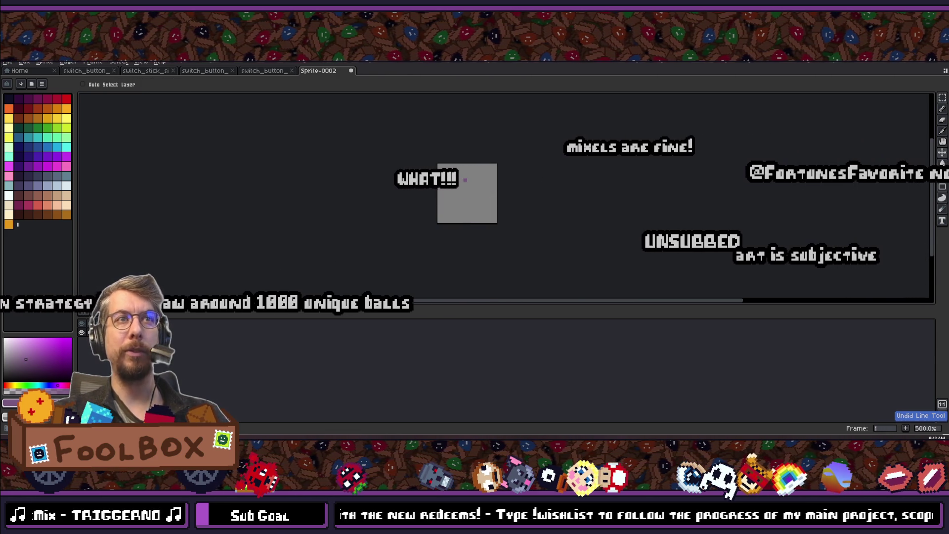
key(ctrl+z)
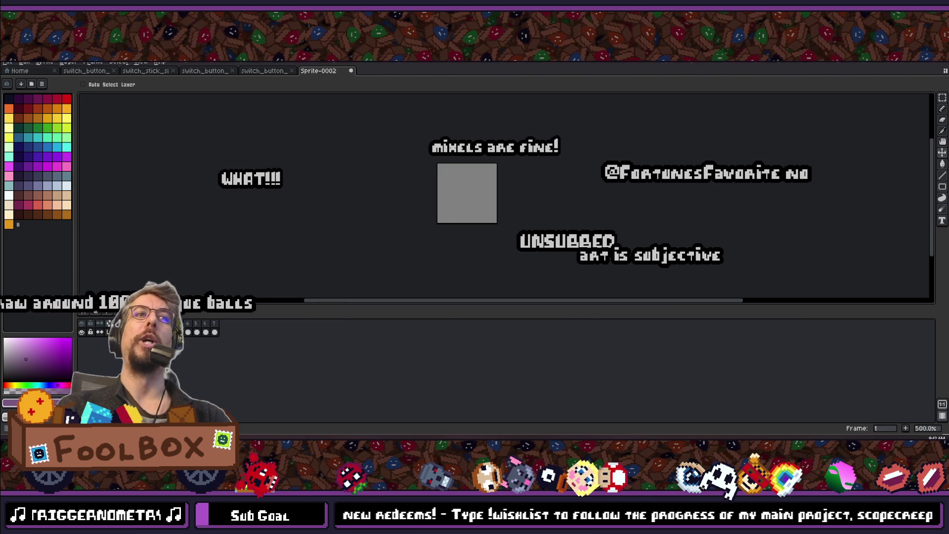
key(b)
scroll(419, 254, up, 2)
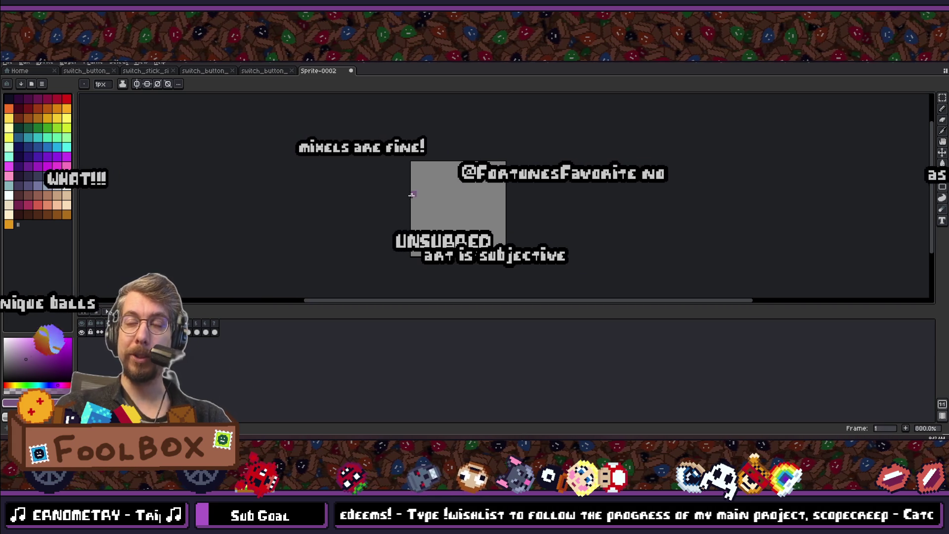
- Draw a brown vertical trunk line down to the bottom of the sprite
click(57, 214)
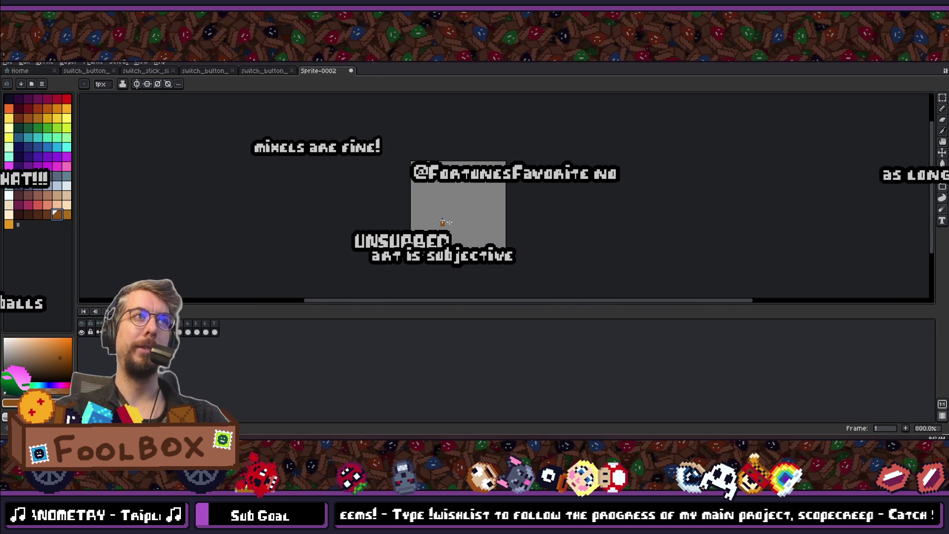
drag(449, 209, 455, 255)
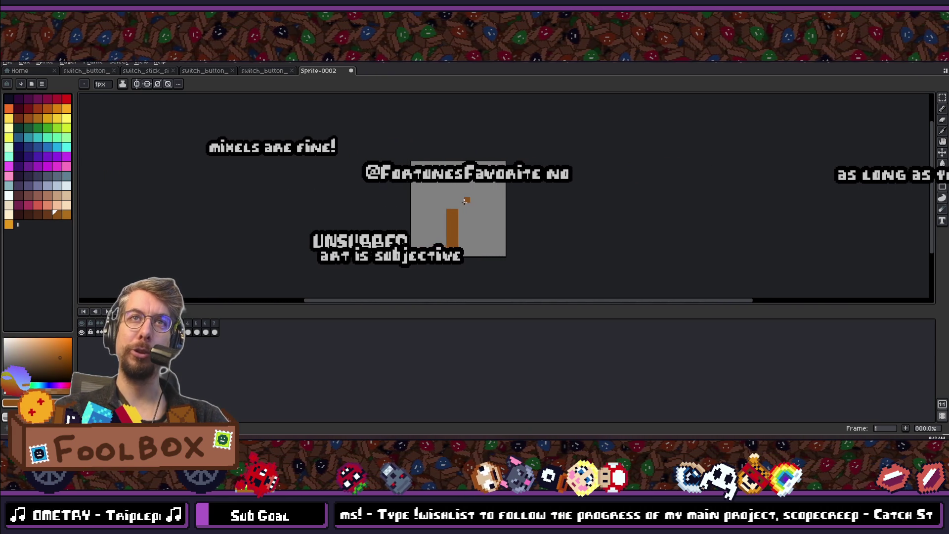
key(ctrl+z)
drag(465, 209, 465, 255)
- Outline the tree crown in green and fill it solid green
click(38, 127)
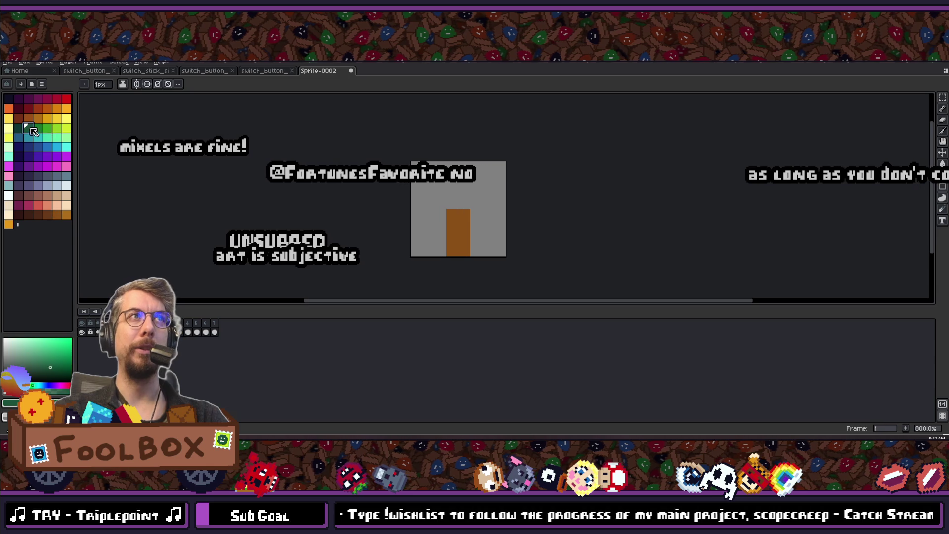
drag(436, 224, 488, 223)
mouse_move(479, 223)
mouse_down()
mouse_move(459, 207)
mouse_move(471, 194)
mouse_up()
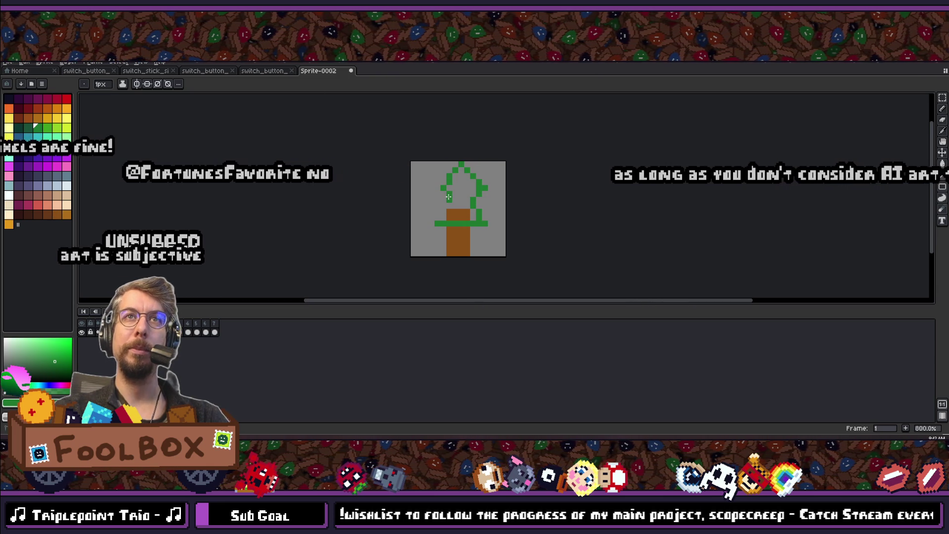
click(468, 195)
click(466, 221)
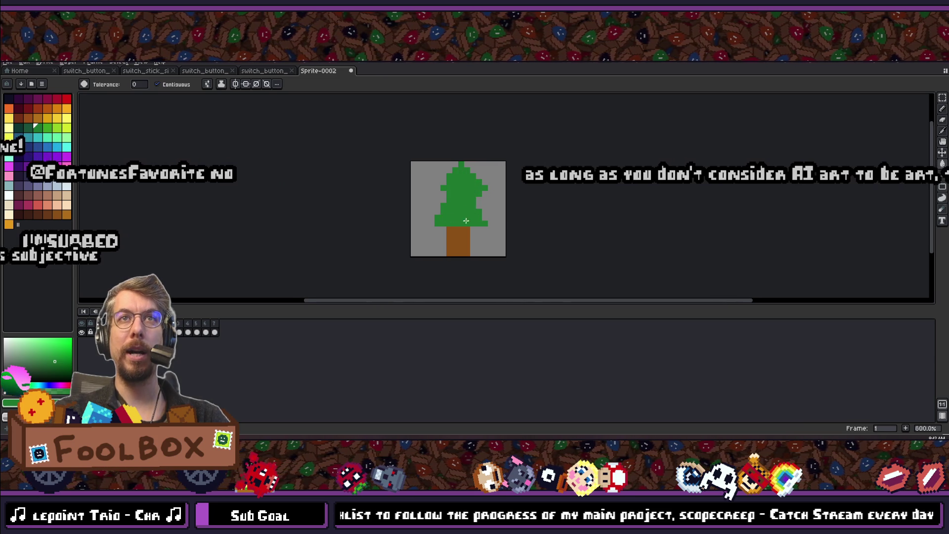
- Select the whole tree with the rectangular marquee and move it a few pixels down
key(m)
scroll(508, 217, up, 2)
drag(440, 184, 564, 279)
mouse_move(502, 240)
mouse_down()
mouse_move(494, 254)
mouse_move(506, 254)
mouse_up()
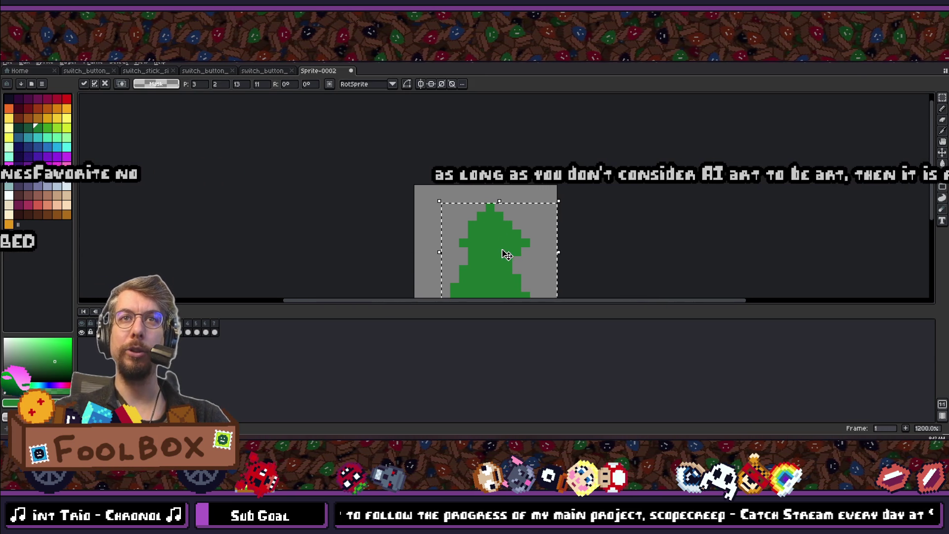
scroll(507, 255, down, 5)
scroll(492, 257, up, 8)
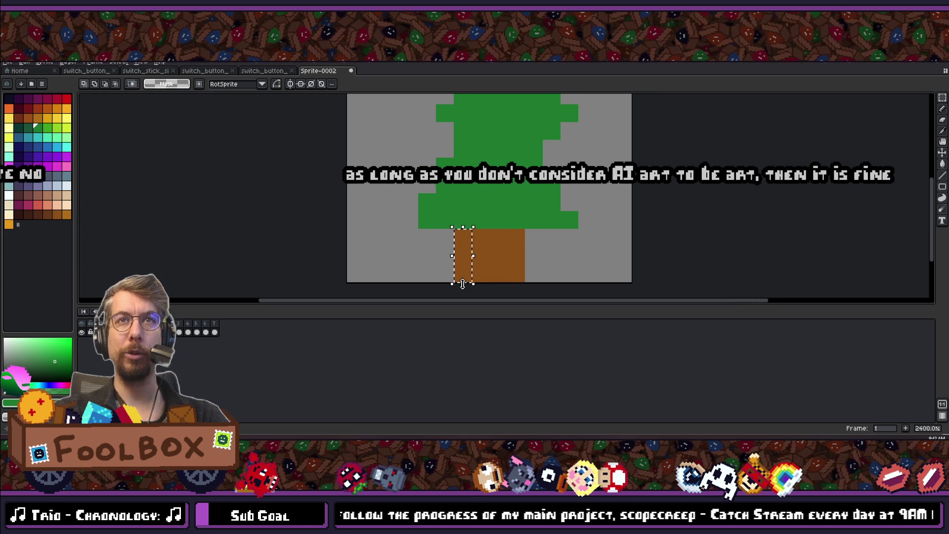
scroll(544, 217, down, 3)
scroll(524, 229, up, 7)
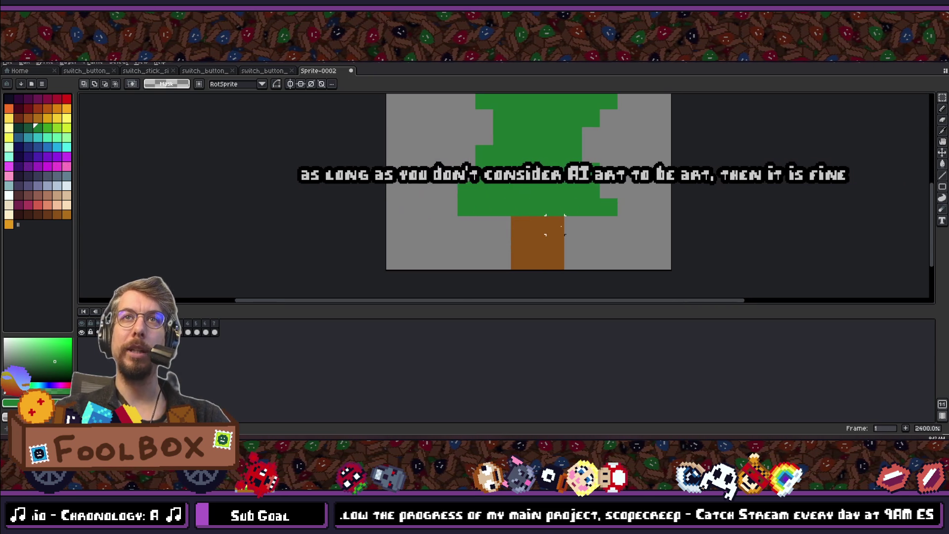
- Narrow the trunk under the crown by adjusting the selection
drag(566, 278, 565, 275)
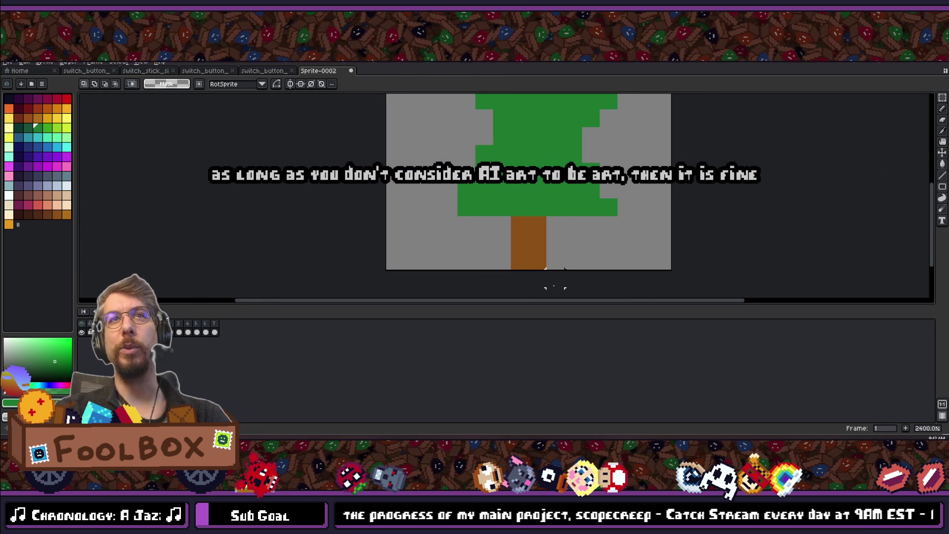
scroll(555, 285, down, 6)
scroll(539, 233, up, 4)
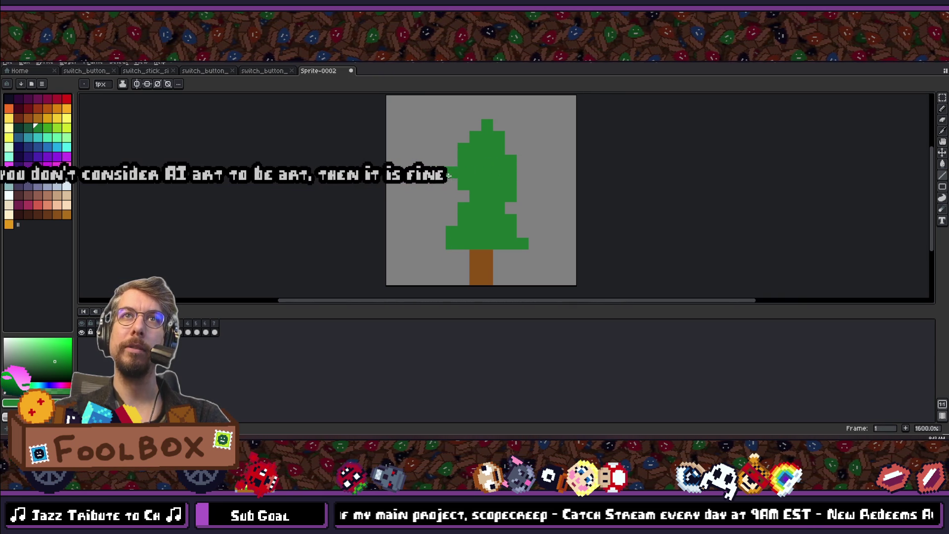
scroll(383, 185, down, 5)
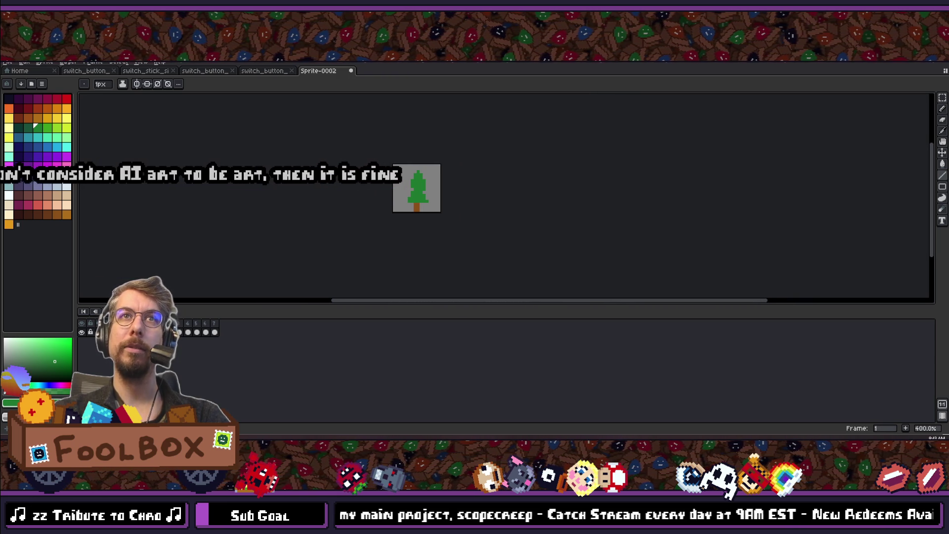
scroll(404, 184, up, 1)
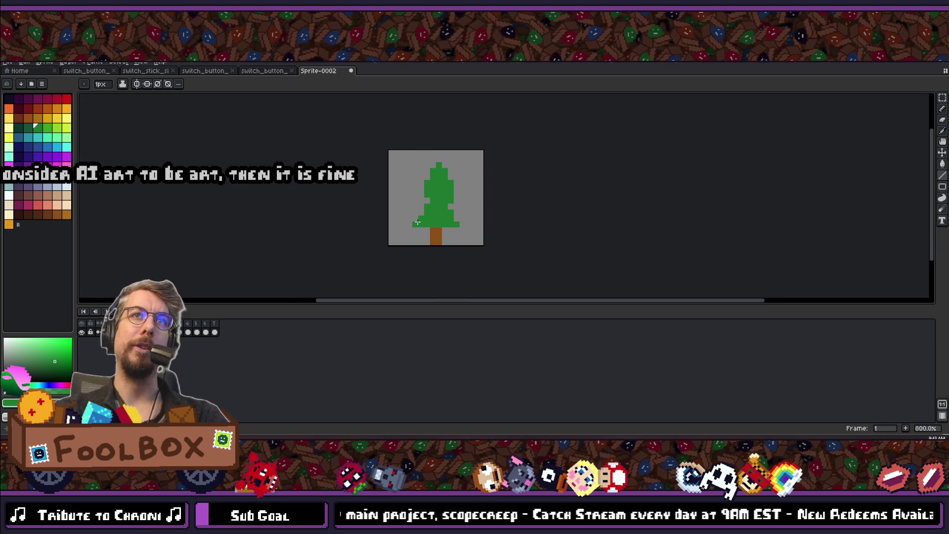
scroll(416, 162, down, 2)
scroll(420, 187, up, 4)
scroll(420, 186, down, 5)
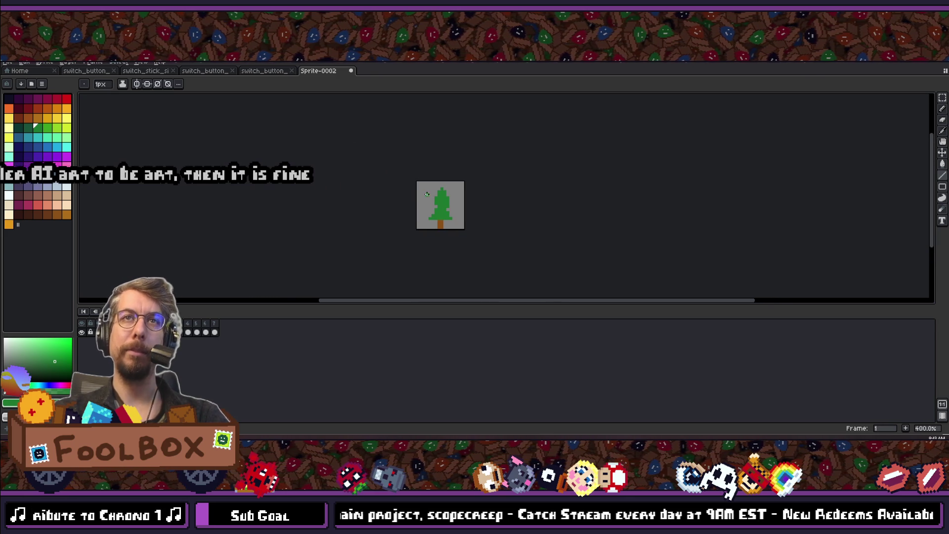
scroll(405, 212, up, 2)
scroll(432, 161, up, 1)
- Select the sprite area, pencil a dark blue wheel near the bottom, and nudge the wheels one pixel left
key(m)
drag(399, 139, 479, 213)
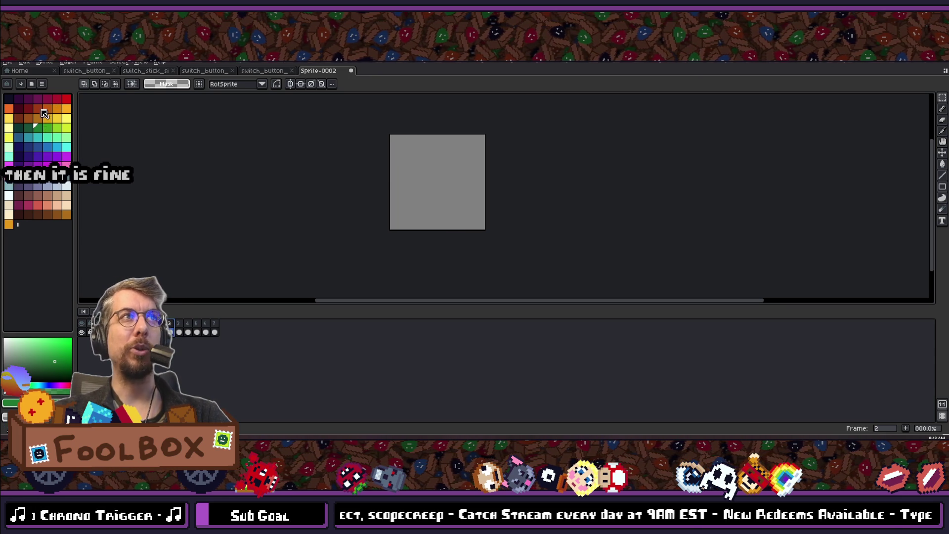
click(11, 101)
scroll(403, 185, up, 2)
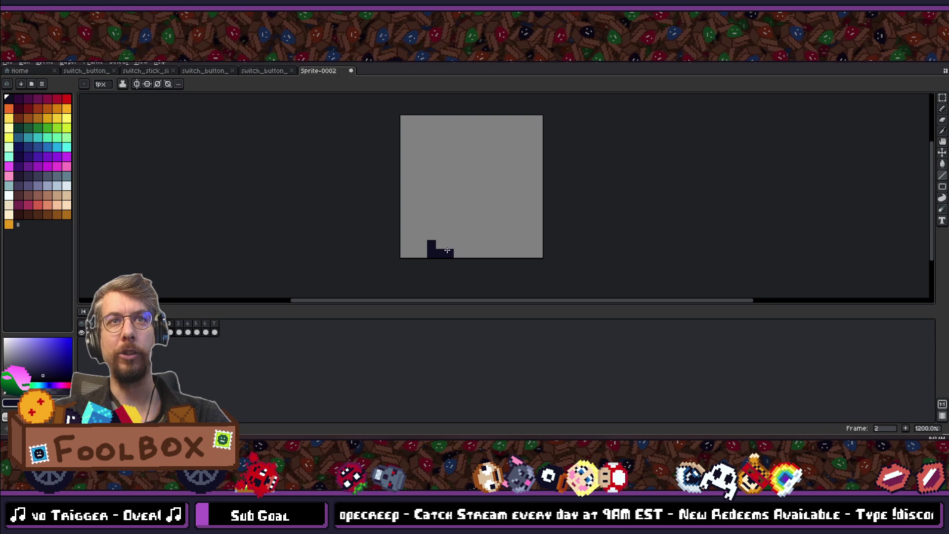
key(b)
click(440, 253)
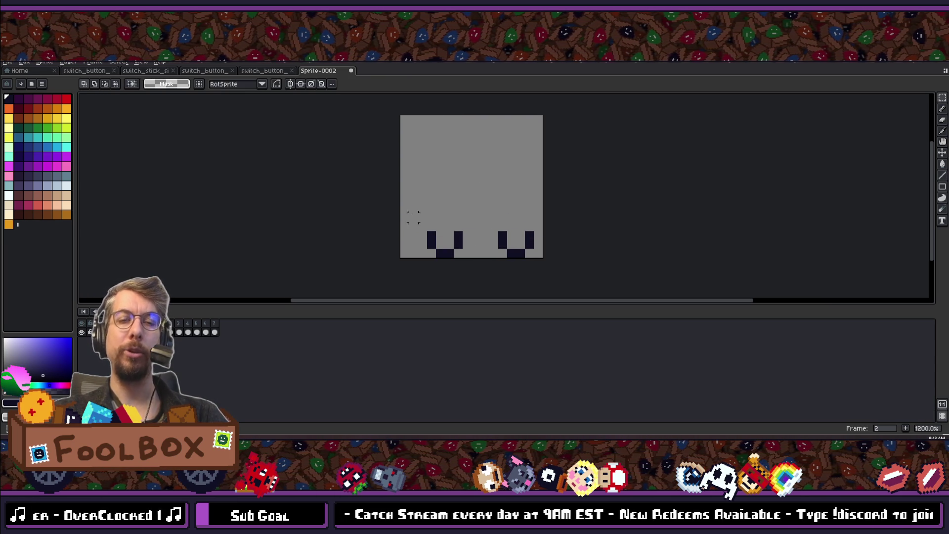
drag(525, 250, 517, 250)
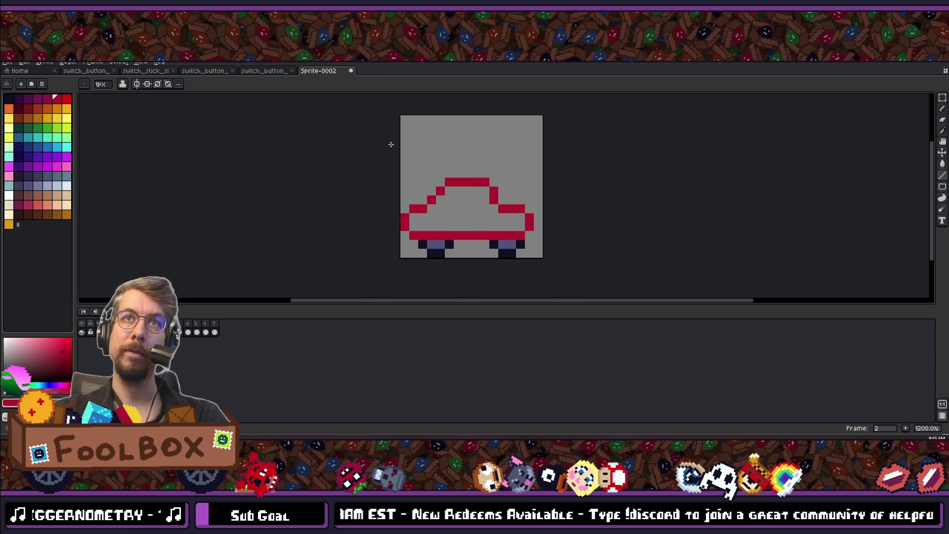
- Try filling the car outline with red, then undo the fill
click(457, 219)
scroll(457, 219, down, 2)
scroll(435, 171, up, 4)
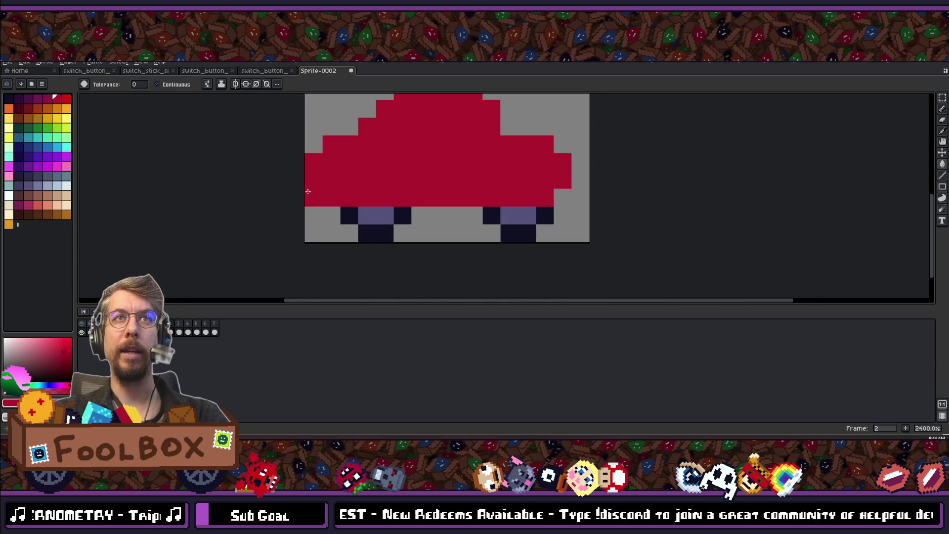
key(ctrl+z)
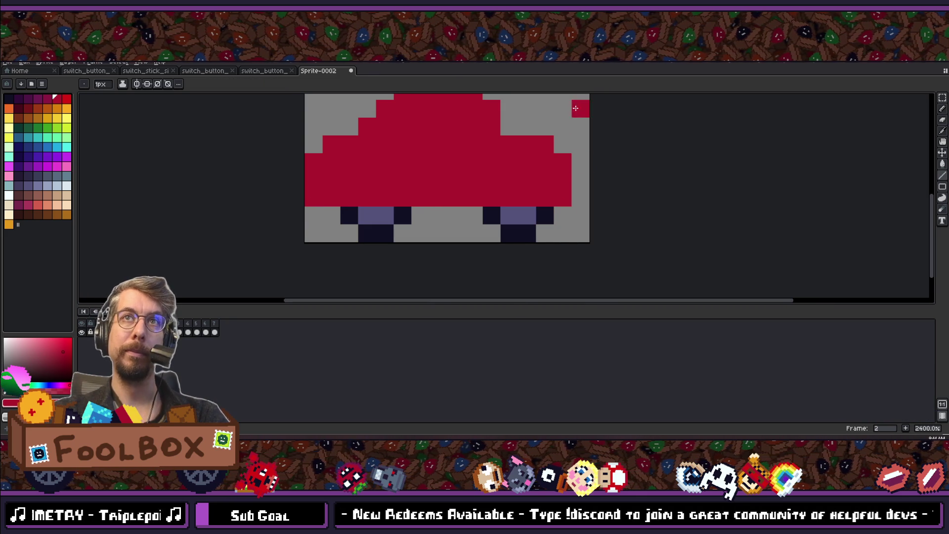
scroll(560, 148, down, 6)
scroll(509, 168, up, 3)
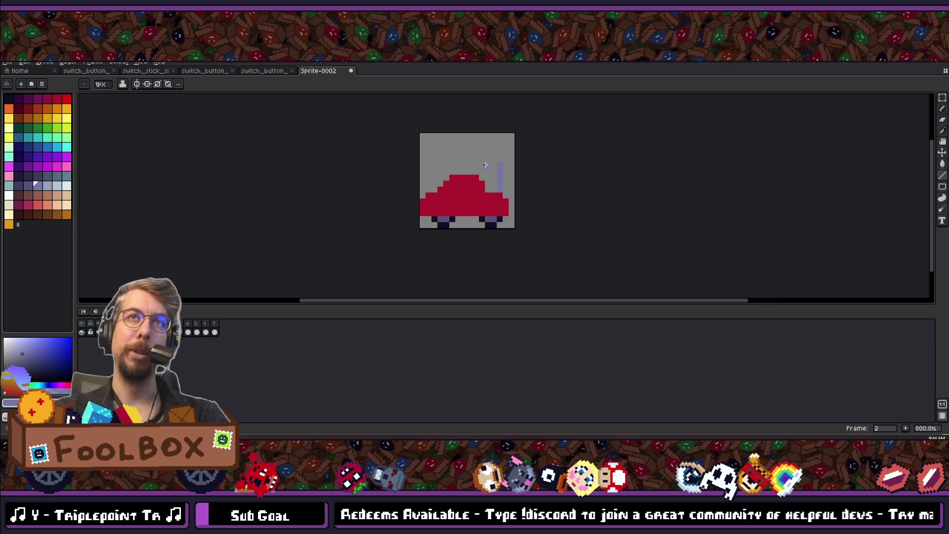
scroll(486, 167, up, 3)
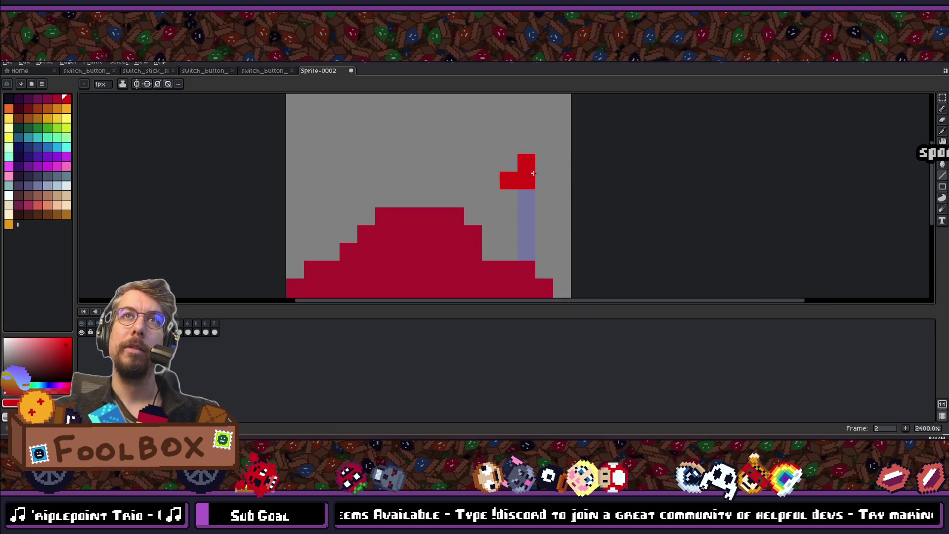
scroll(527, 195, down, 3)
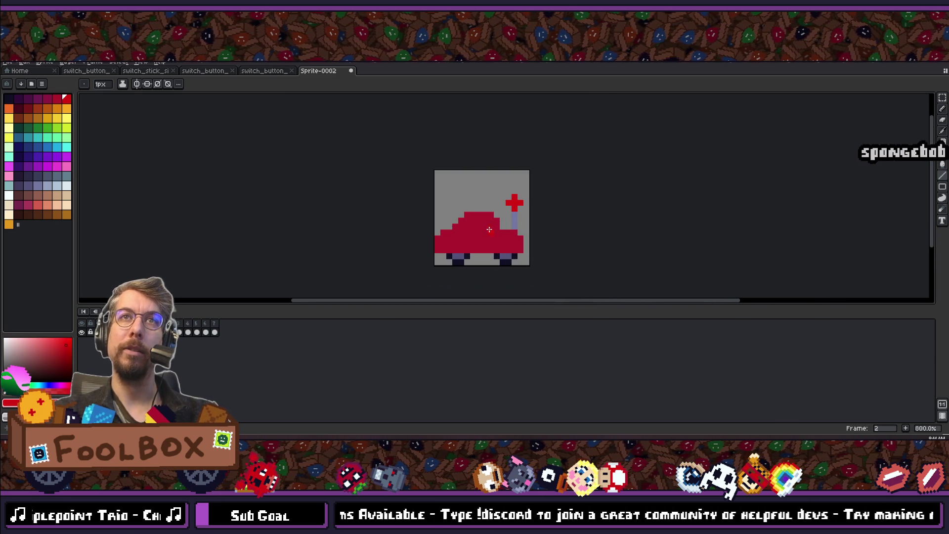
scroll(490, 229, up, 3)
- Paint the car's side window in cyan, pixel by pixel
click(66, 147)
click(500, 206)
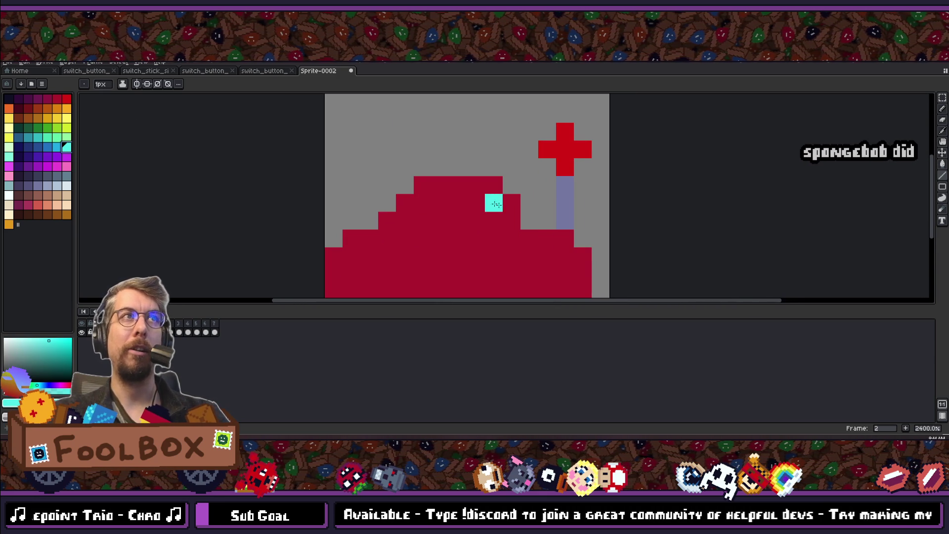
click(476, 203)
click(495, 221)
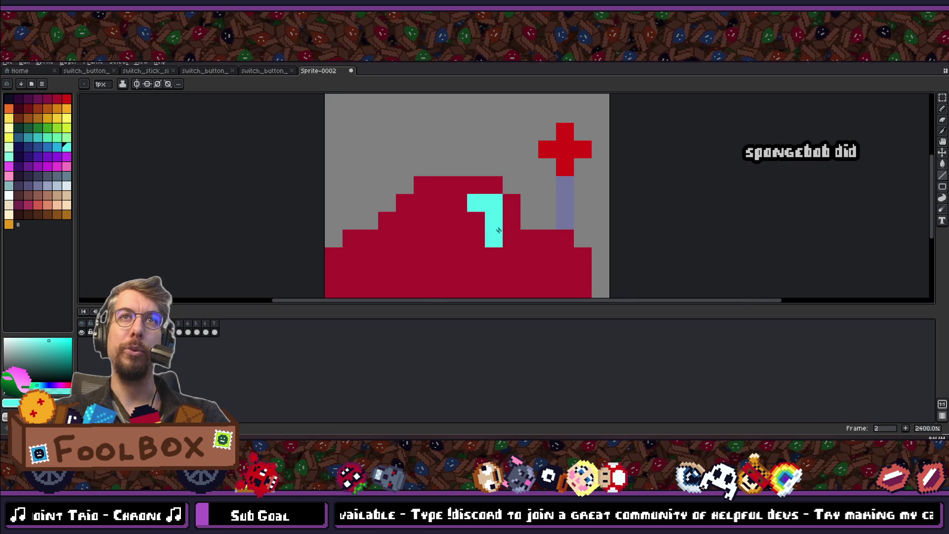
click(476, 221)
click(509, 222)
click(512, 238)
click(494, 239)
click(476, 238)
- Add a cyan headlight on the front and paint the front window's slanted edge cyan
scroll(551, 253, down, 3)
click(459, 254)
scroll(464, 254, up, 1)
click(505, 217)
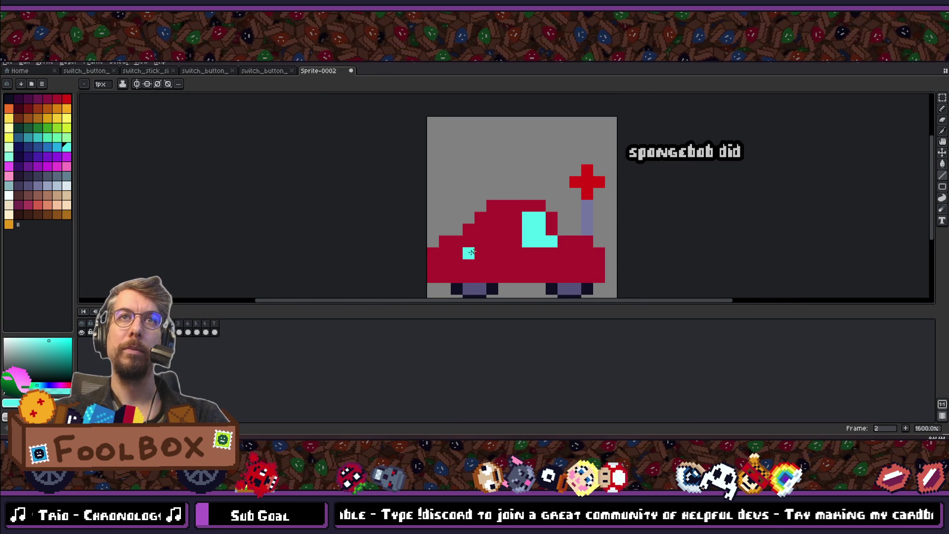
click(492, 218)
click(480, 229)
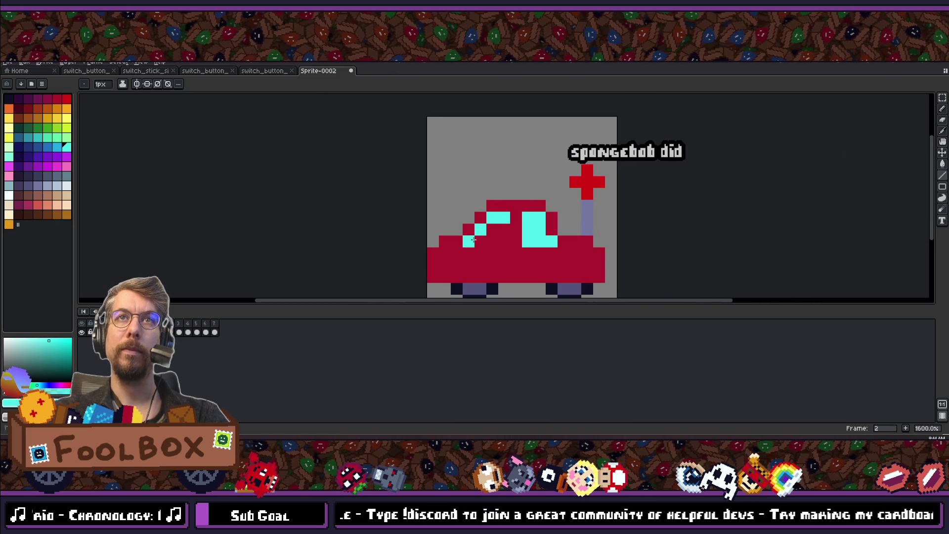
scroll(474, 286, down, 6)
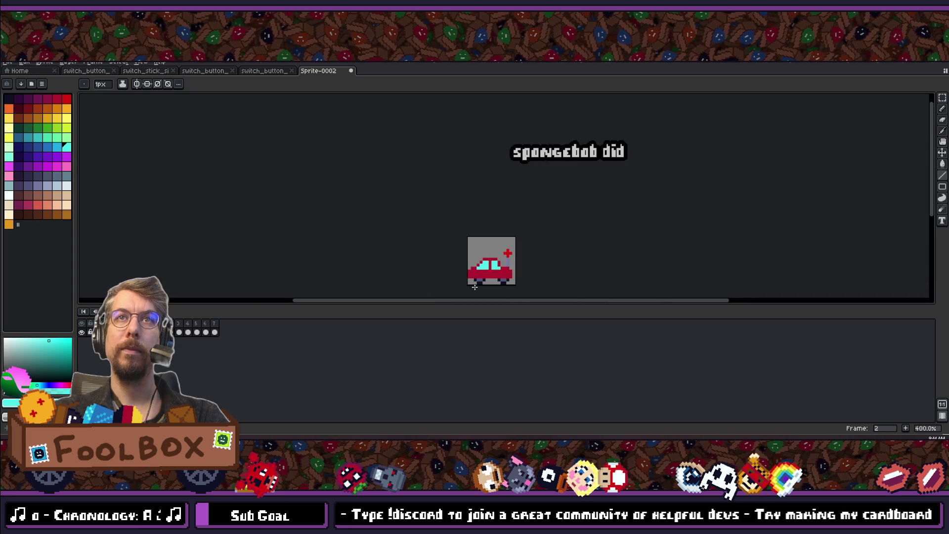
scroll(474, 286, up, 6)
- Redraw the black door details on the car body as two horizontal blocks
click(8, 100)
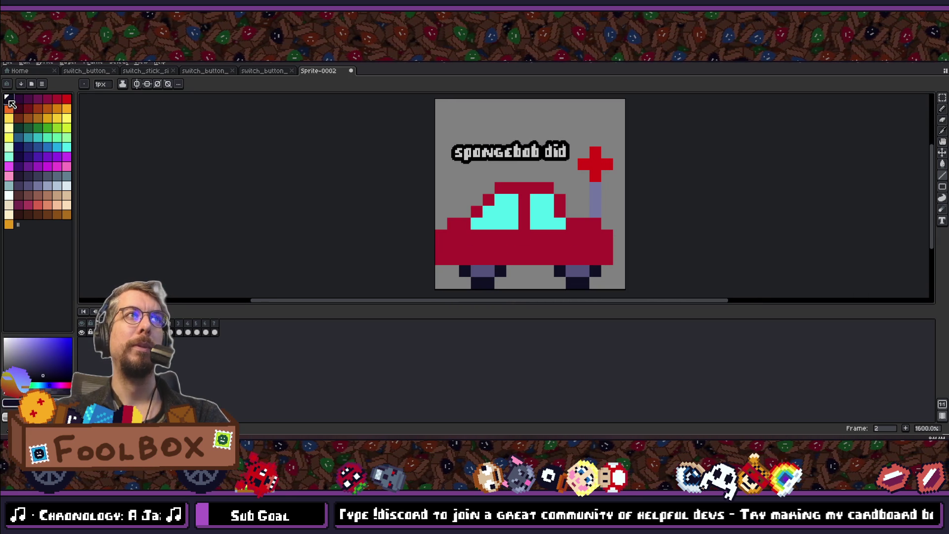
drag(548, 236, 542, 239)
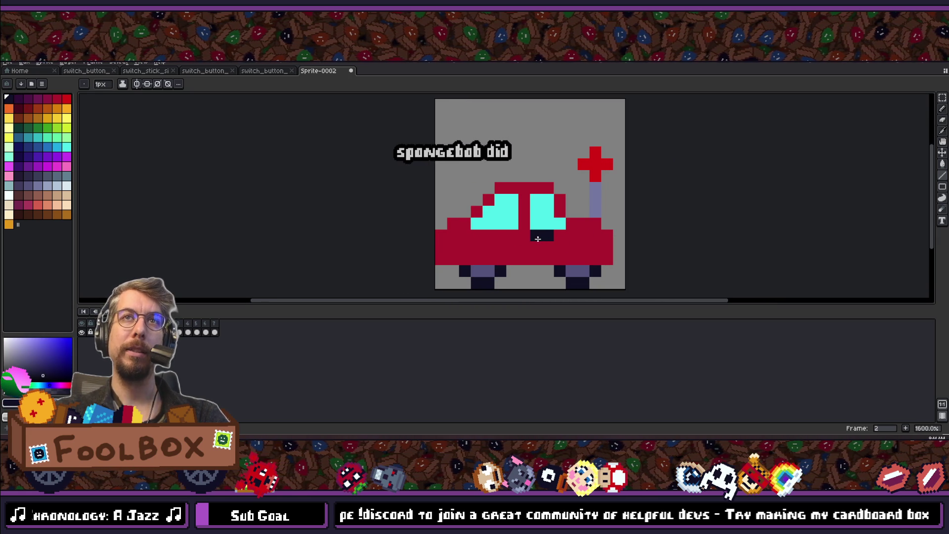
scroll(494, 264, down, 5)
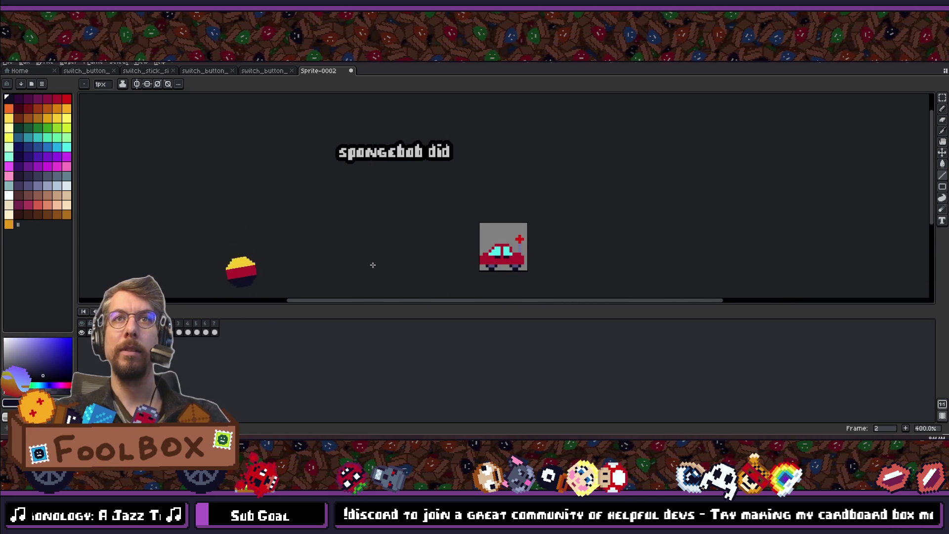
scroll(394, 252, up, 1)
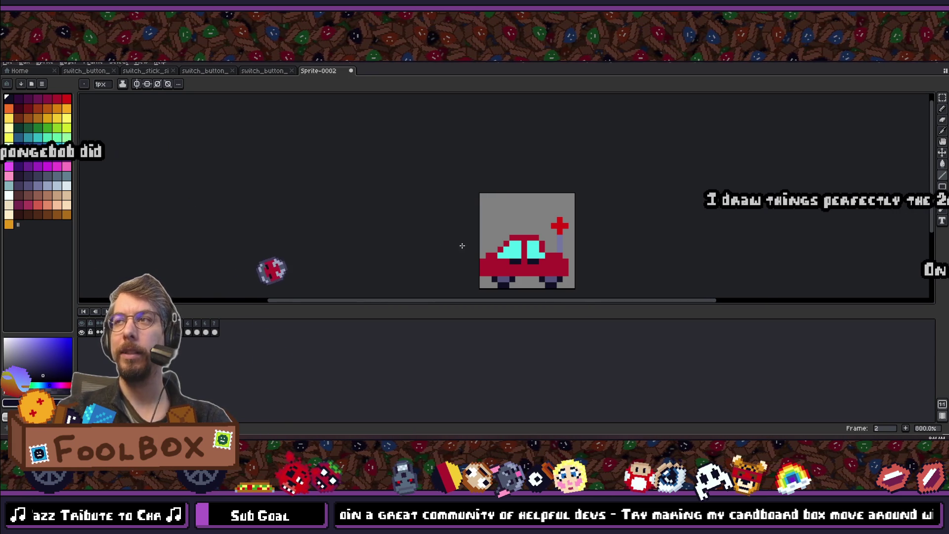
scroll(521, 254, up, 5)
drag(521, 253, 515, 263)
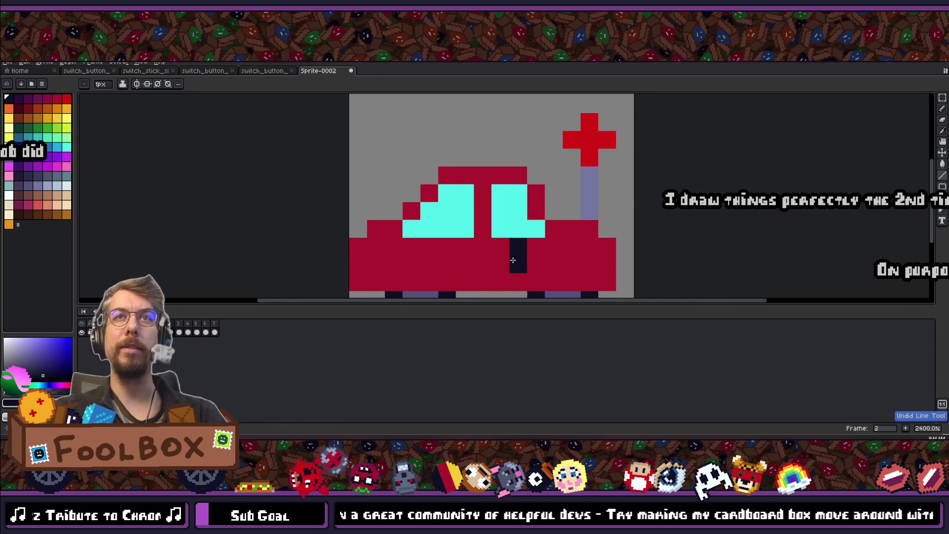
click(461, 269)
click(447, 264)
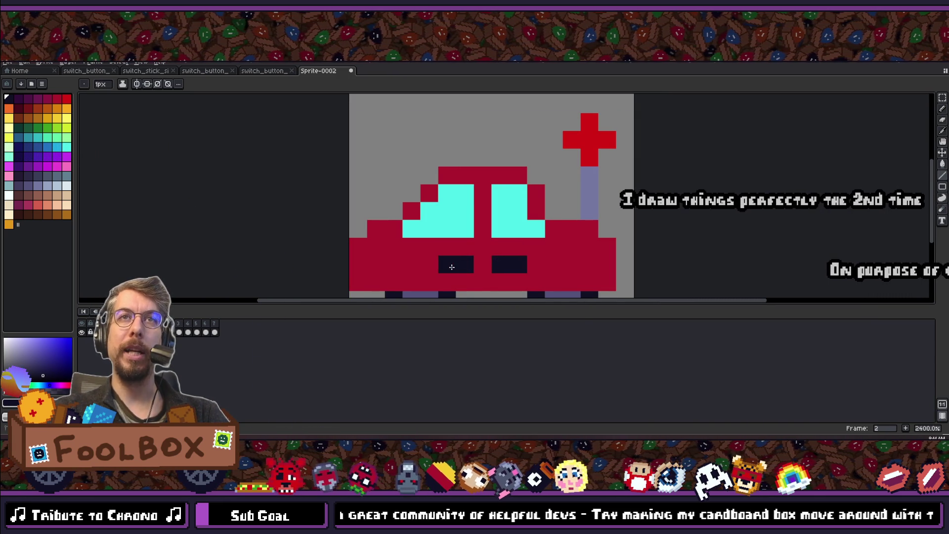
- Change the selection tool to the Magic Wand for selecting areas by colour
scroll(495, 282, down, 8)
scroll(495, 282, up, 8)
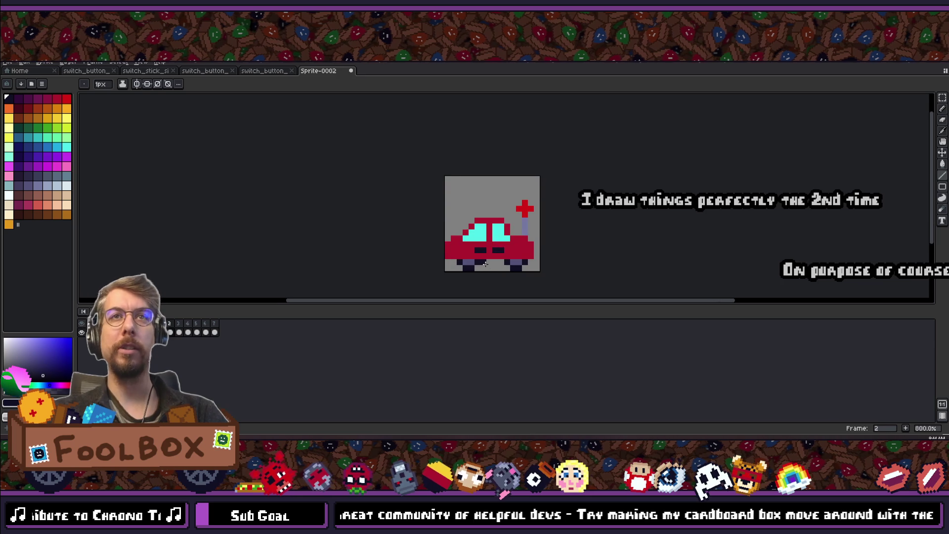
scroll(500, 270, down, 6)
scroll(490, 271, up, 8)
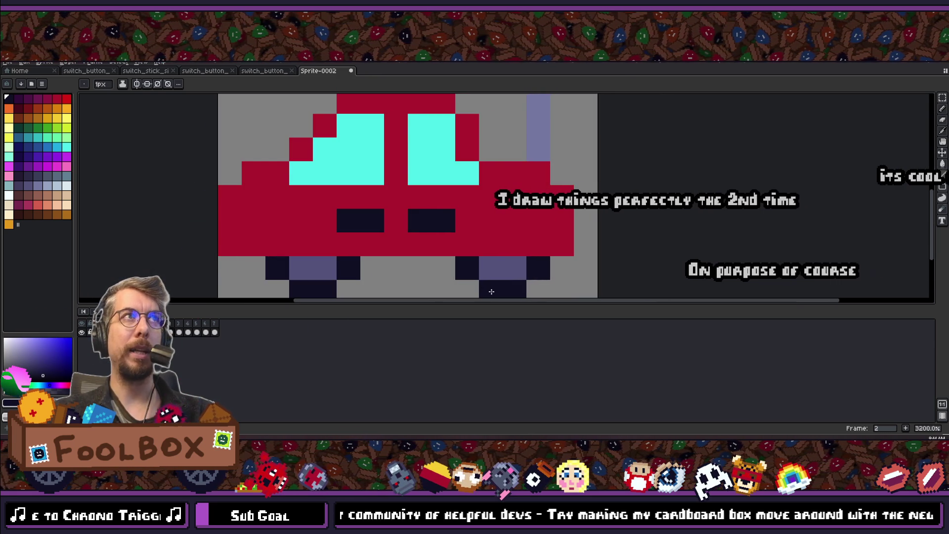
scroll(462, 271, down, 5)
scroll(458, 243, up, 4)
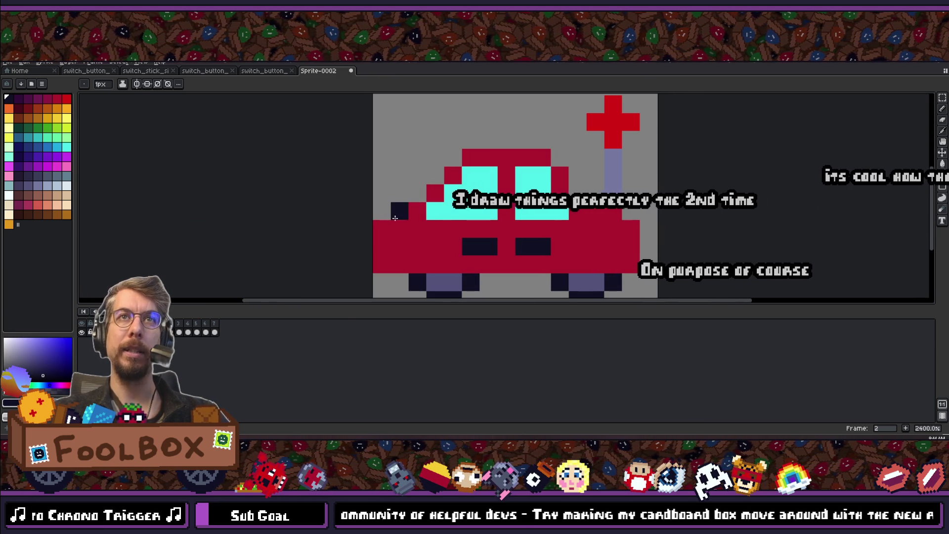
scroll(514, 208, down, 4)
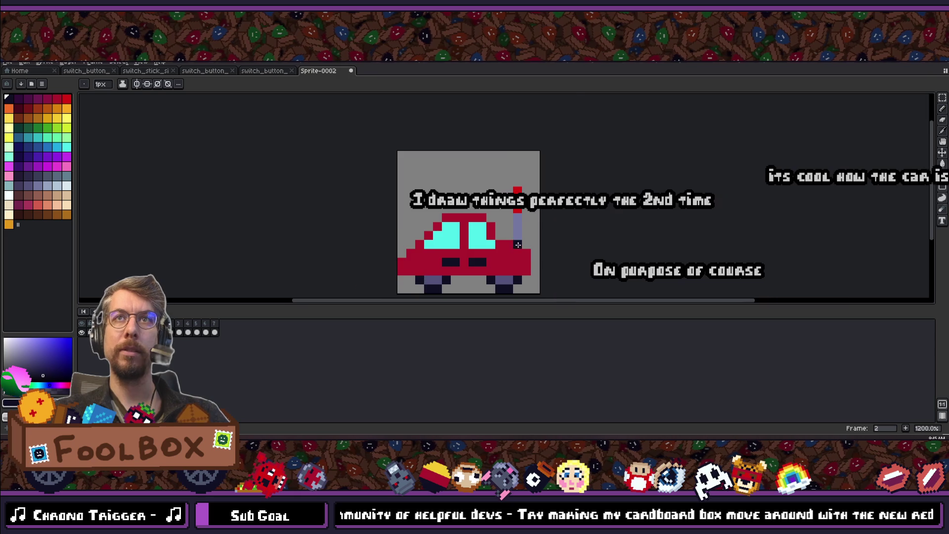
scroll(544, 228, up, 5)
scroll(539, 219, down, 3)
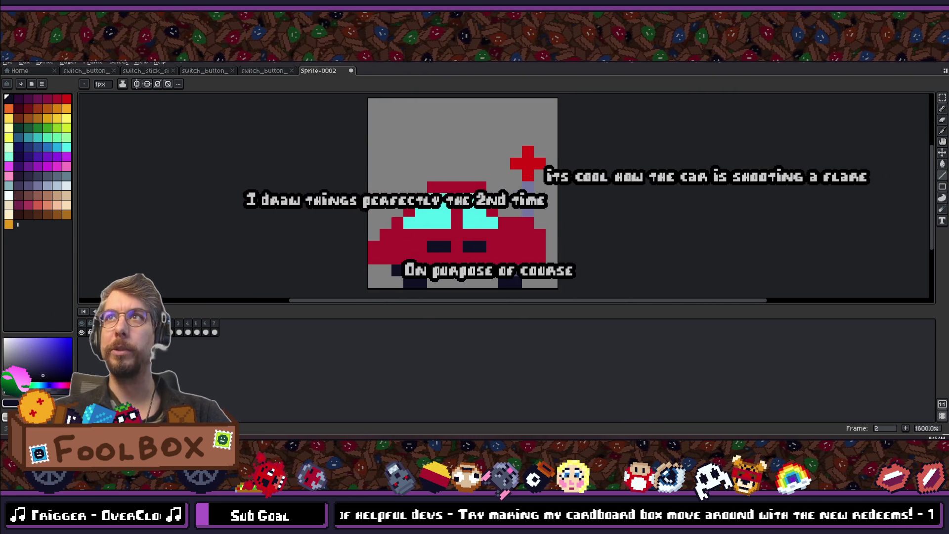
click(942, 97)
click(920, 97)
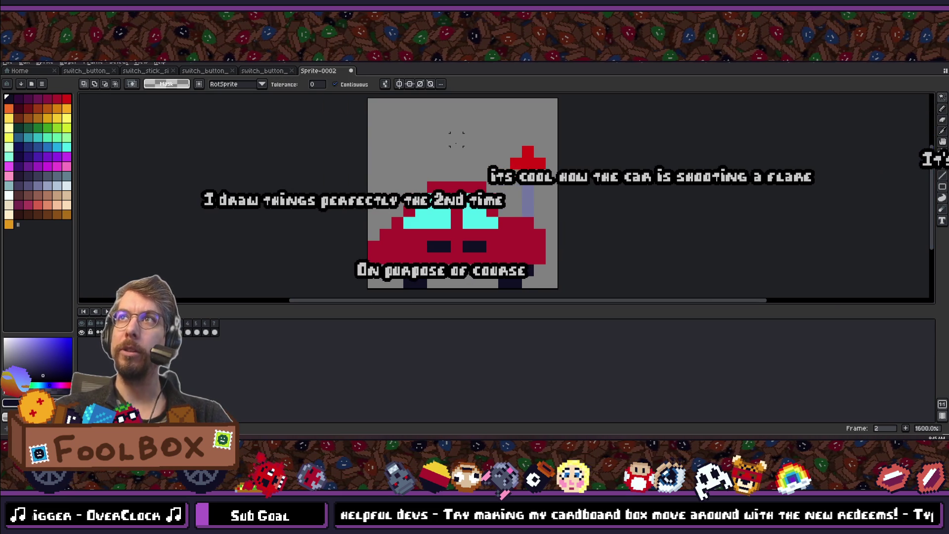
click(458, 157)
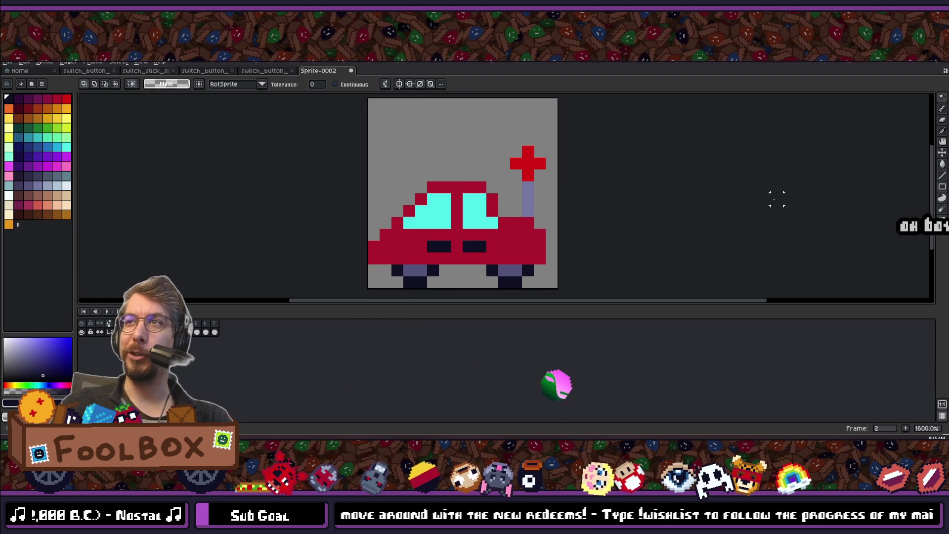
scroll(551, 187, up, 4)
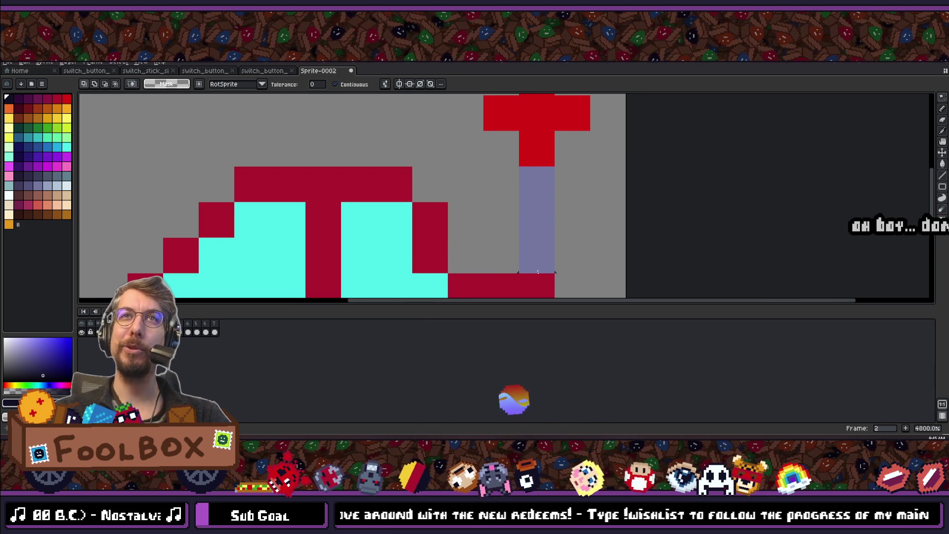
scroll(528, 191, down, 7)
scroll(525, 214, up, 4)
scroll(532, 227, down, 3)
drag(534, 235, 549, 230)
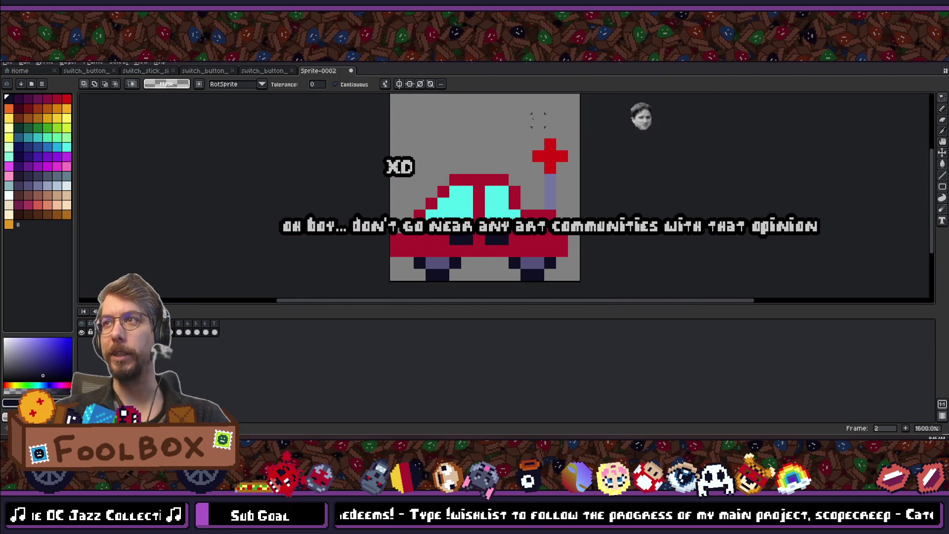
mouse_move(538, 132)
mouse_down()
mouse_move(564, 195)
mouse_move(554, 195)
mouse_up()
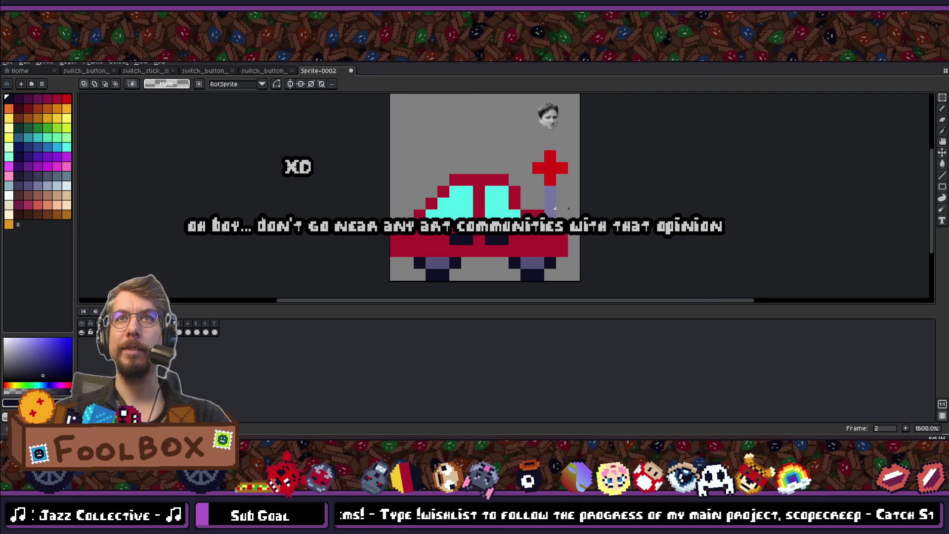
alt+click(557, 236)
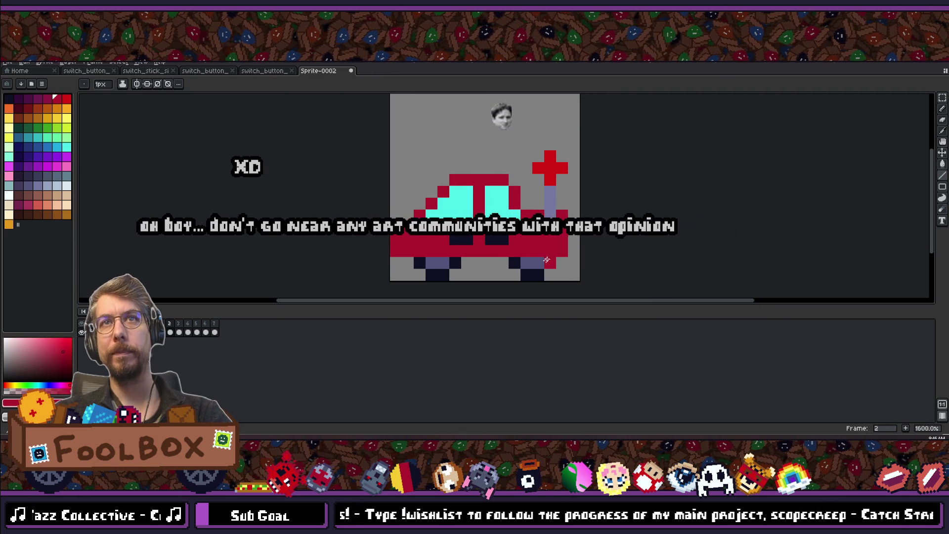
scroll(541, 262, up, 2)
scroll(541, 263, down, 3)
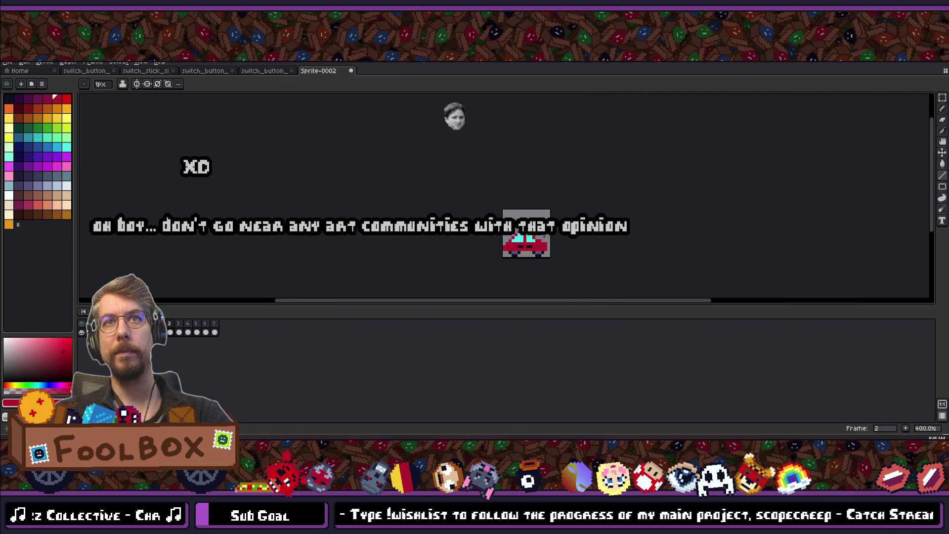
scroll(554, 223, up, 3)
key(ctrl+z)
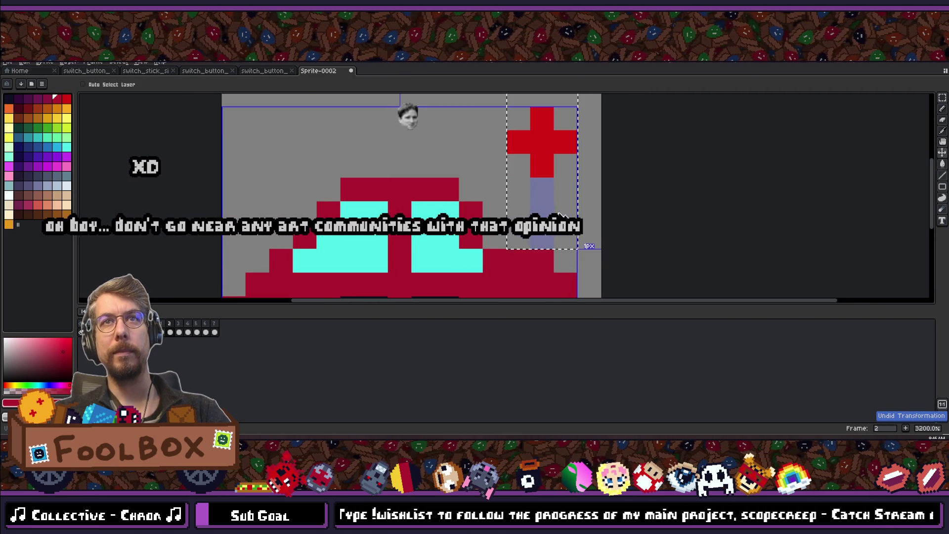
scroll(356, 264, down, 8)
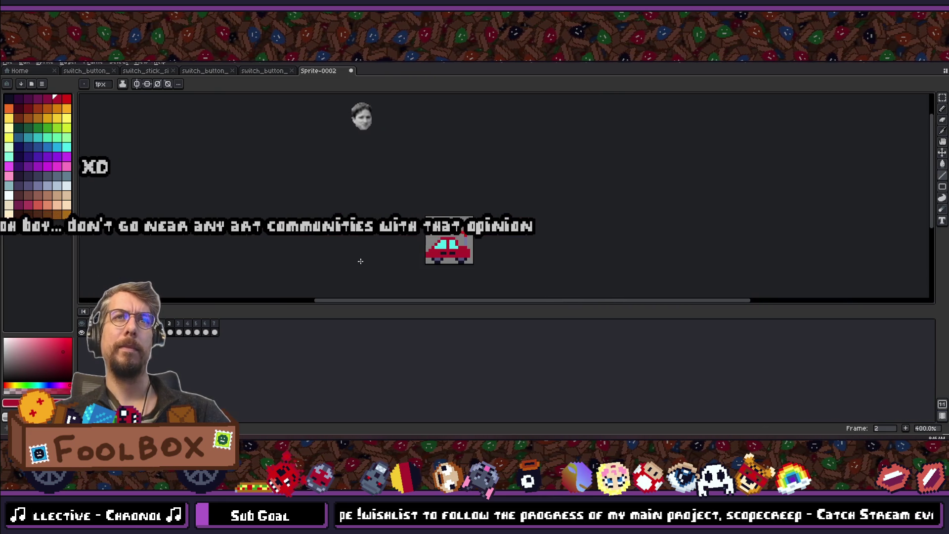
scroll(418, 246, up, 4)
scroll(375, 214, down, 2)
scroll(375, 214, down, 2)
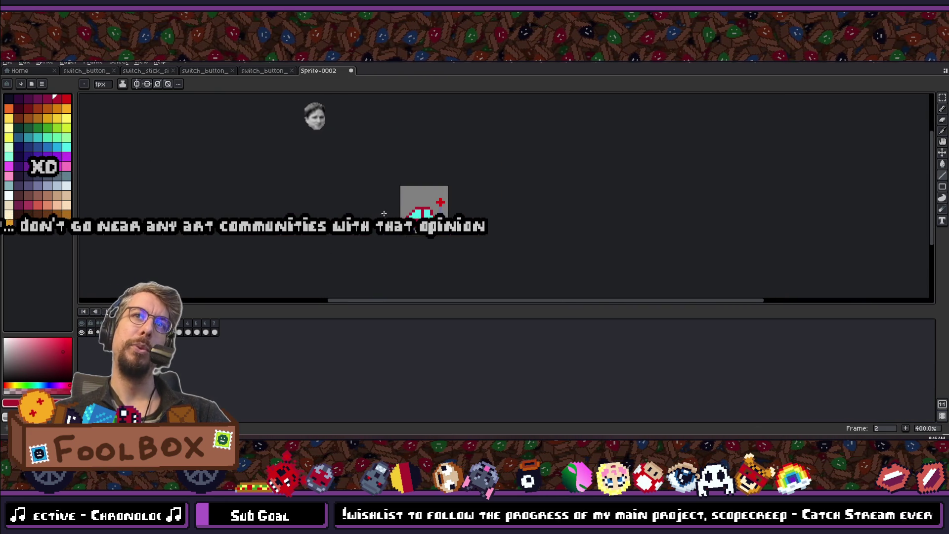
key(ctrl+z)
scroll(367, 202, up, 7)
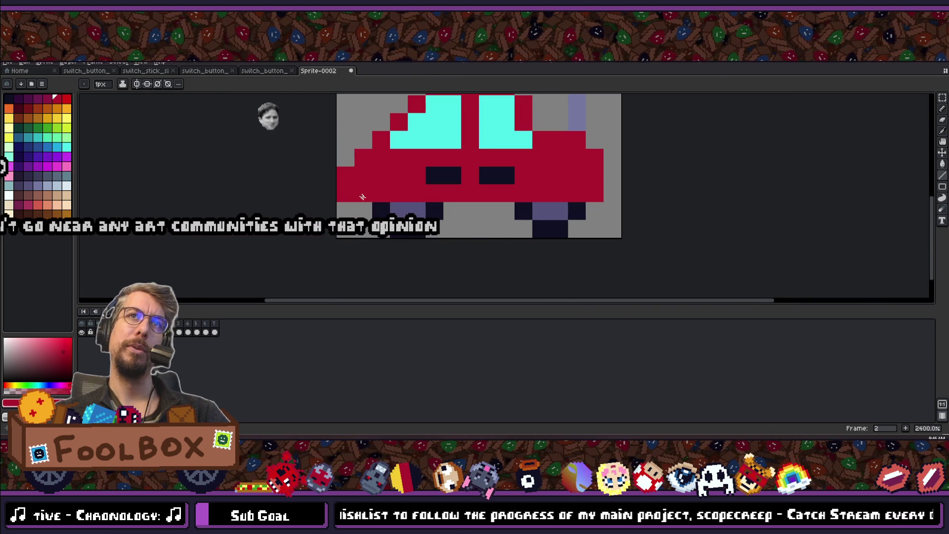
scroll(351, 195, down, 8)
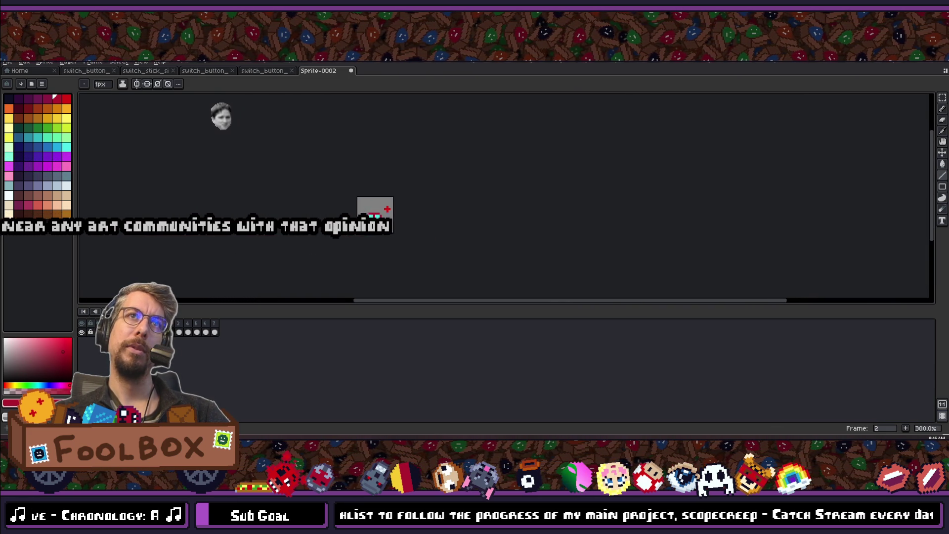
scroll(363, 242, up, 4)
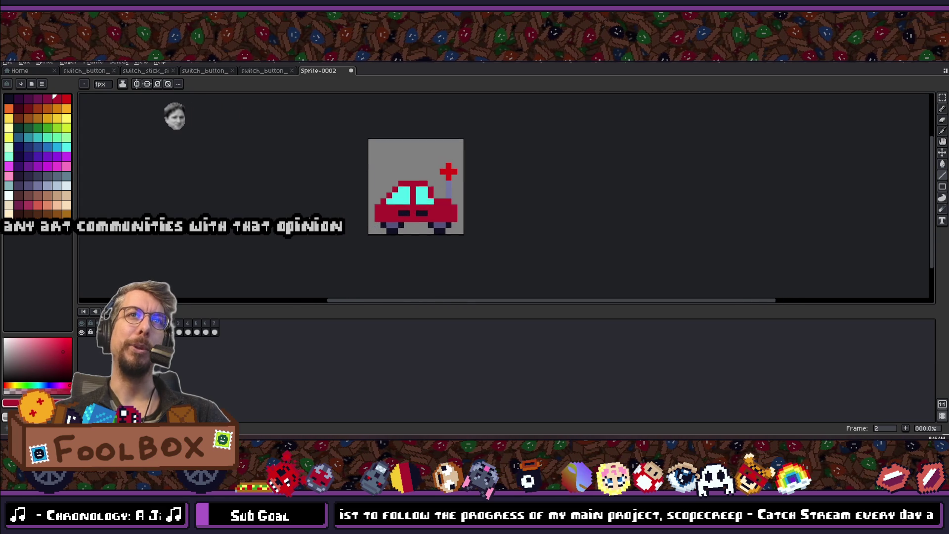
scroll(494, 211, up, 3)
scroll(445, 195, up, 3)
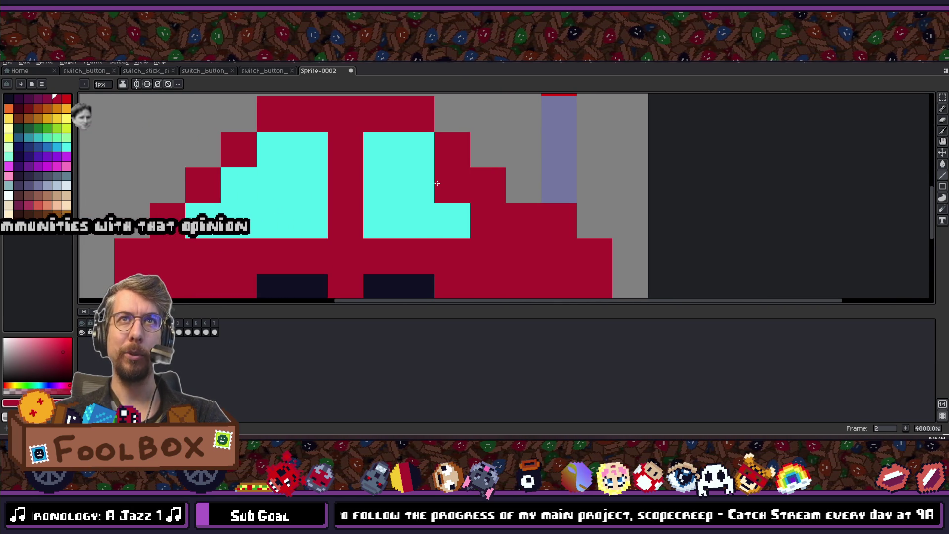
scroll(424, 194, down, 10)
scroll(280, 197, up, 4)
scroll(292, 196, down, 6)
scroll(403, 223, up, 5)
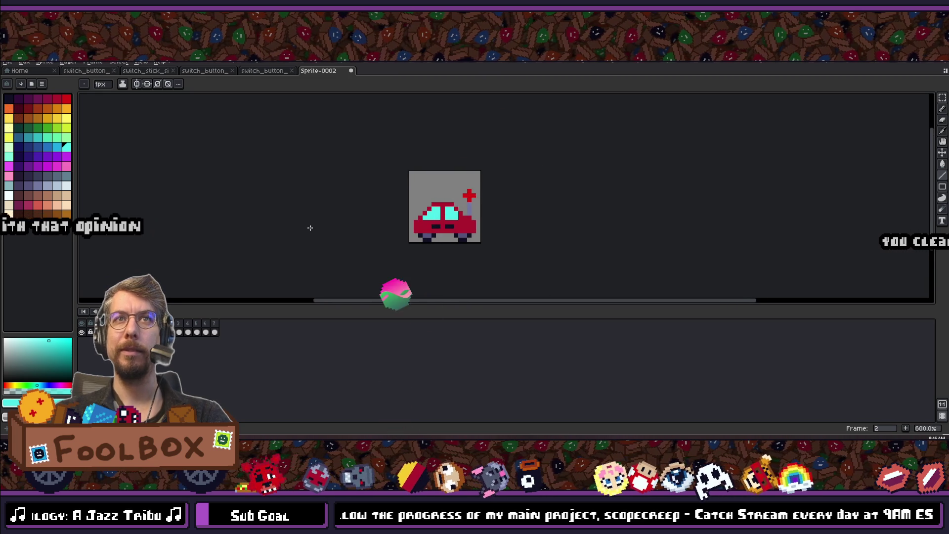
- Choose yellow from the palette for the car's right-end light, then close Sprite-0002
click(57, 100)
click(59, 118)
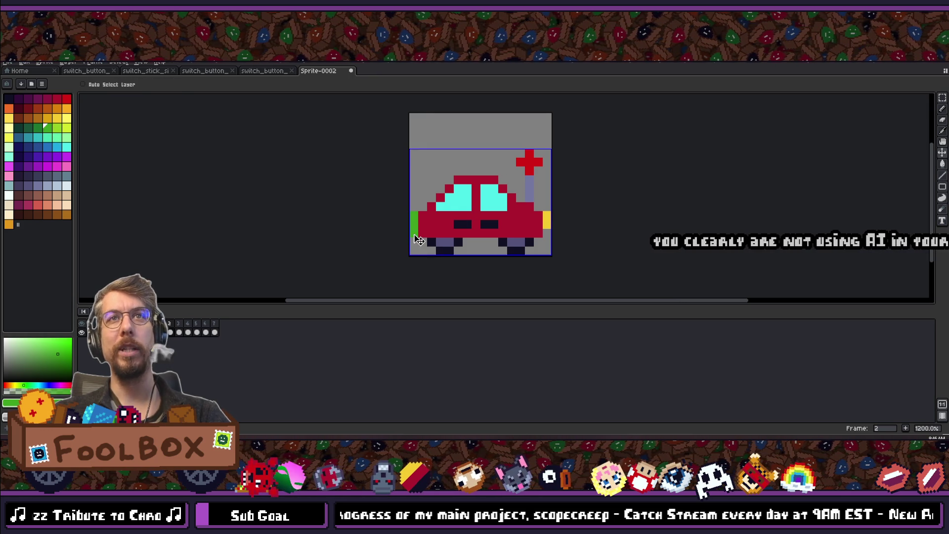
scroll(348, 247, down, 5)
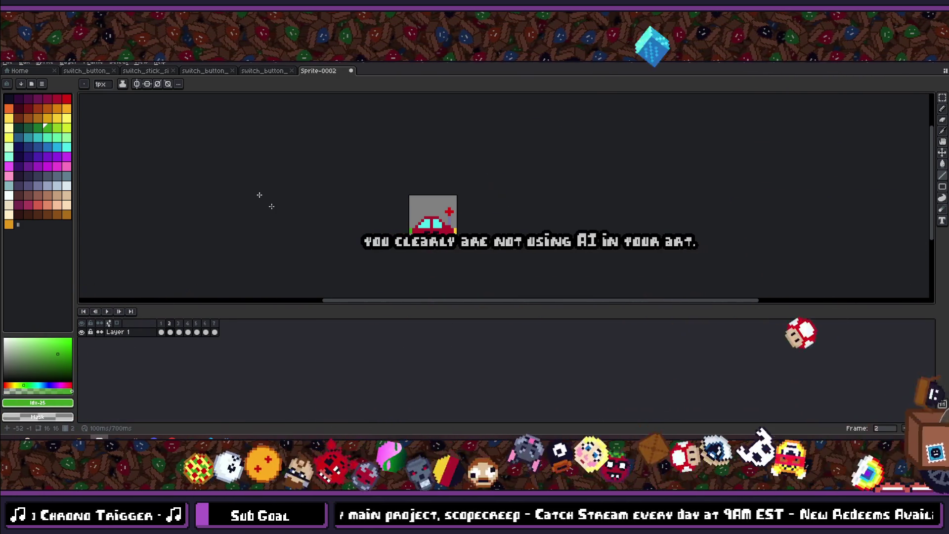
scroll(386, 221, up, 1)
scroll(387, 221, up, 2)
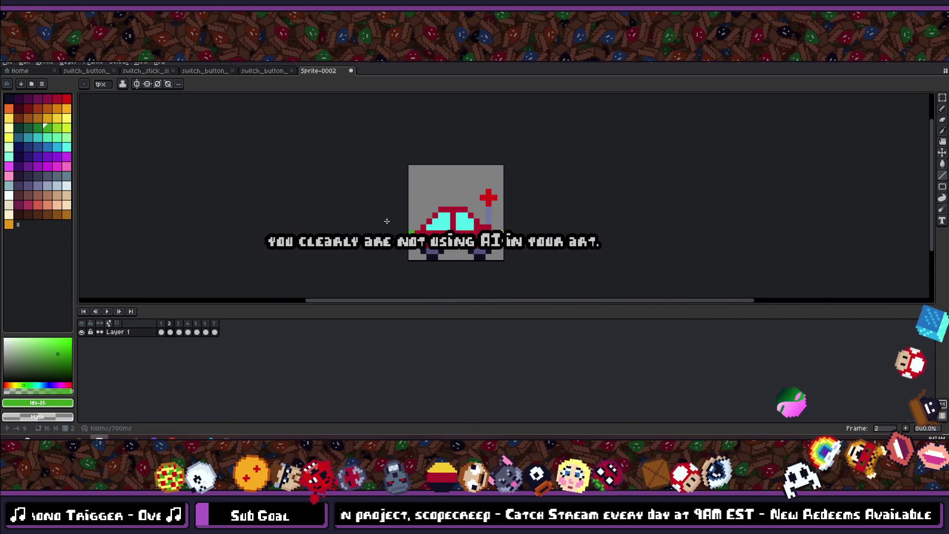
key(v)
key(b)
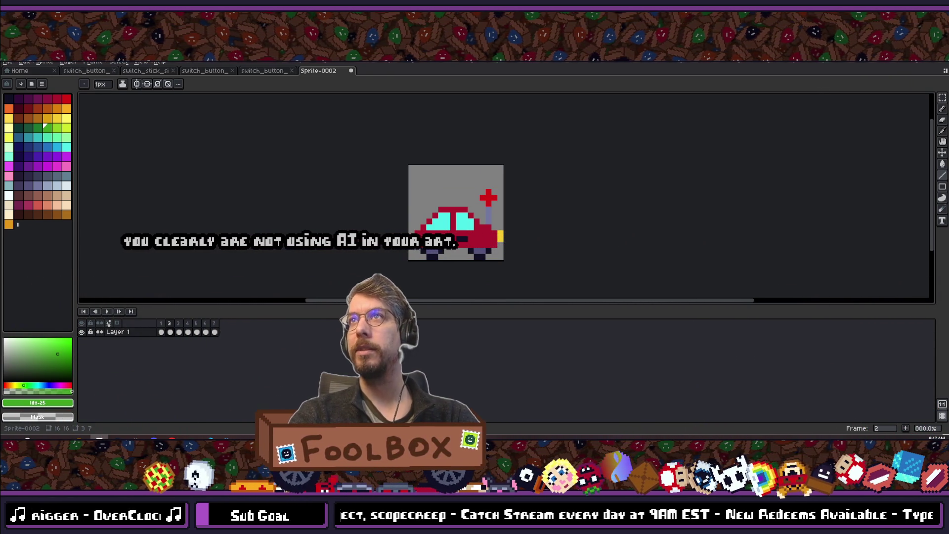
key(ctrl+w)
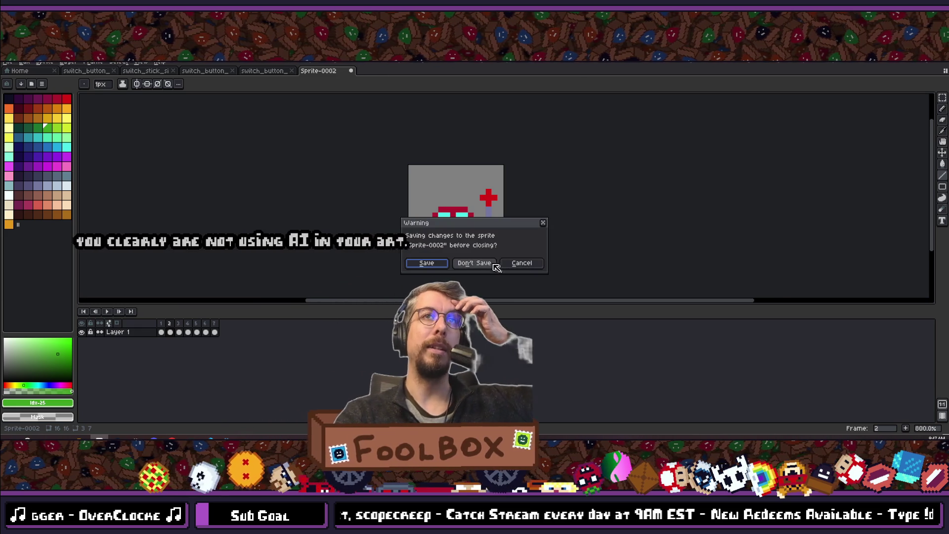
- Choose Don't Save to discard Sprite-0002's changes and return to the switch_button sprite
click(487, 264)
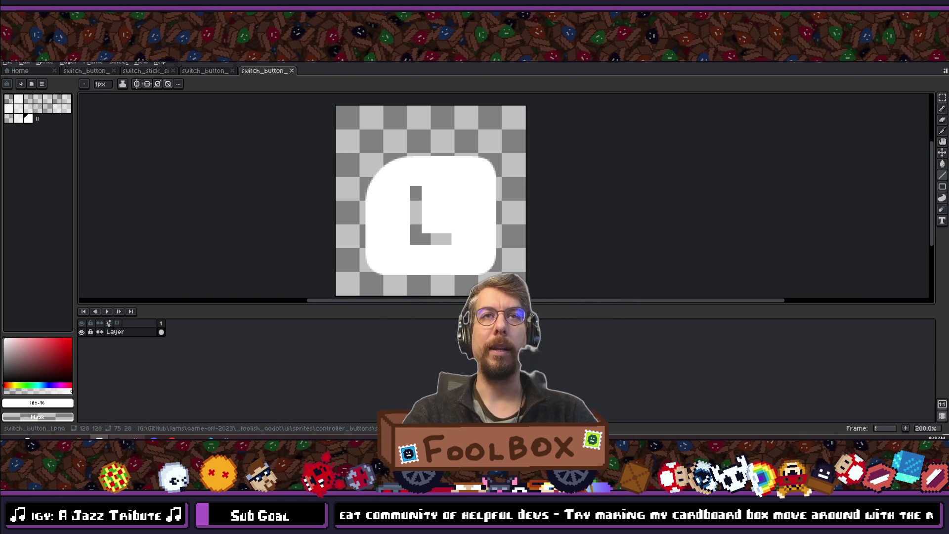
- Delete line 28, print(language_name), from localization_view.gd, save, and return to Godot
key(alt+Tab)
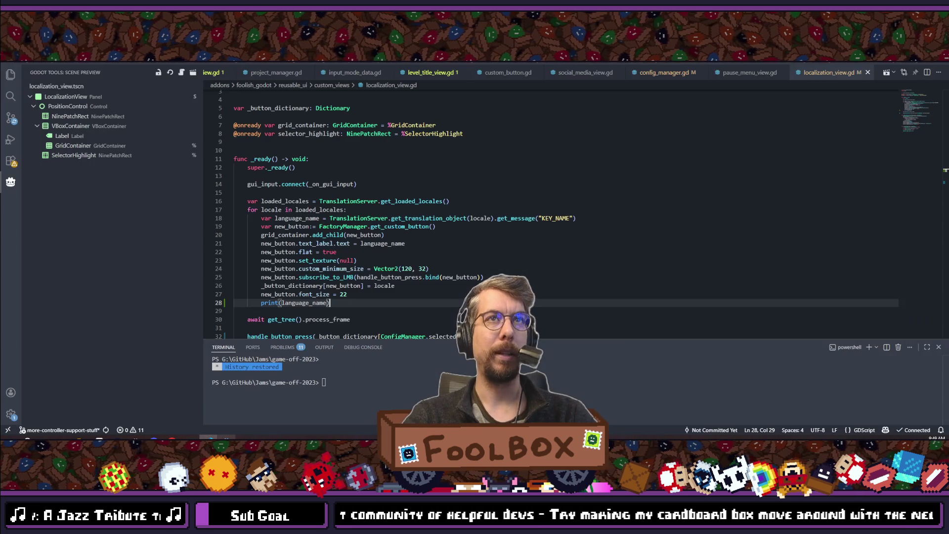
key(alt+Tab)
middle_click(320, 125)
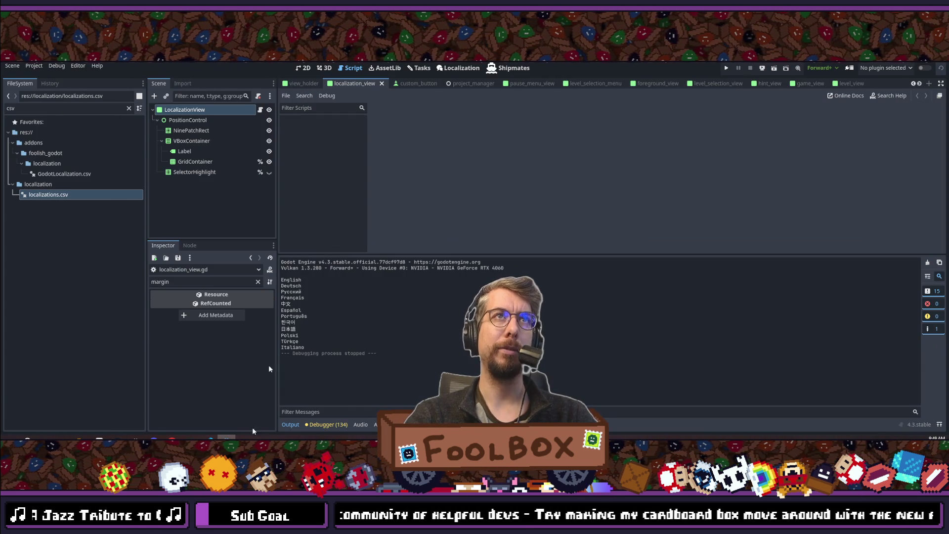
key(alt+Tab)
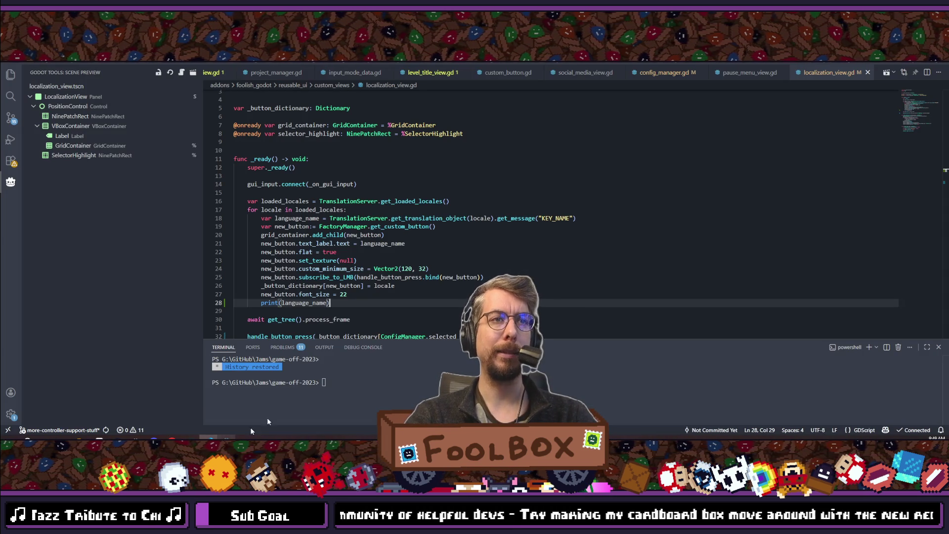
scroll(307, 276, down, 1)
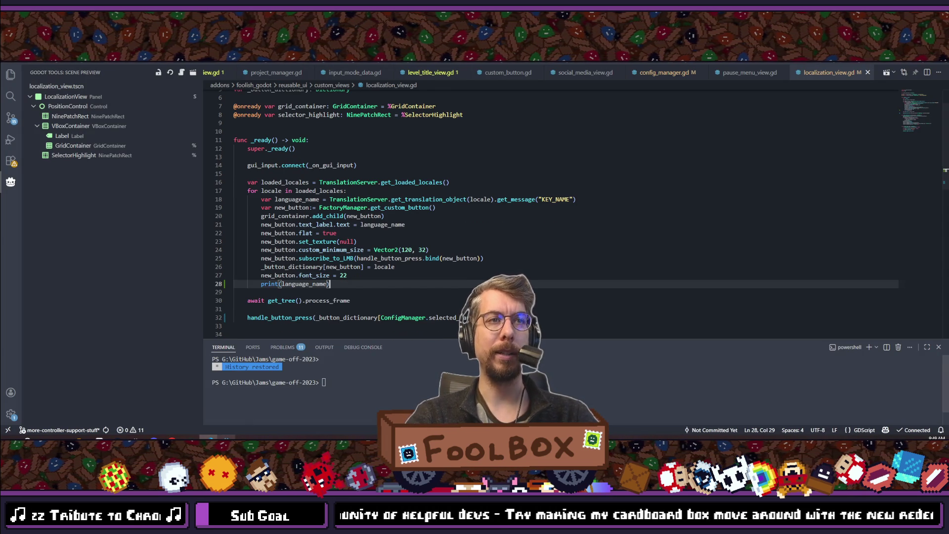
drag(341, 283, 224, 280)
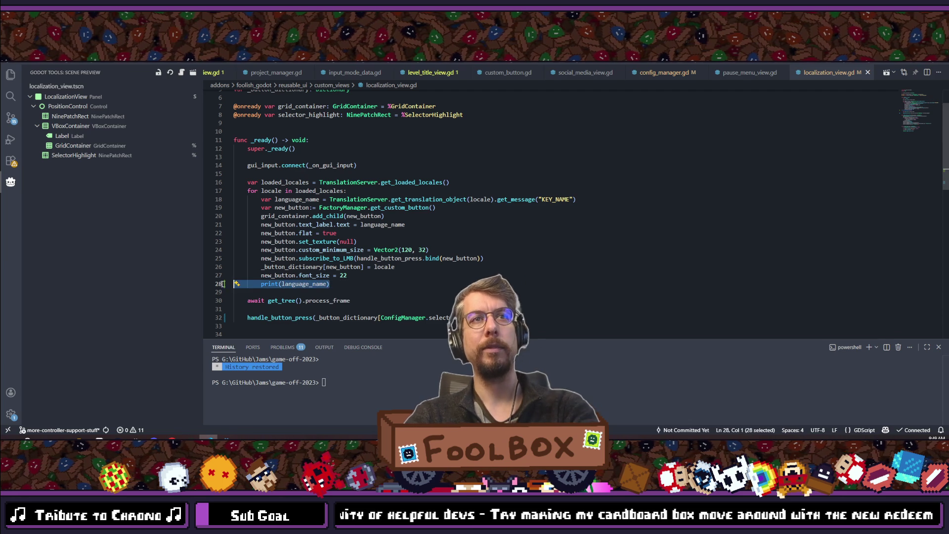
key(BackSpace)
key(ctrl+s)
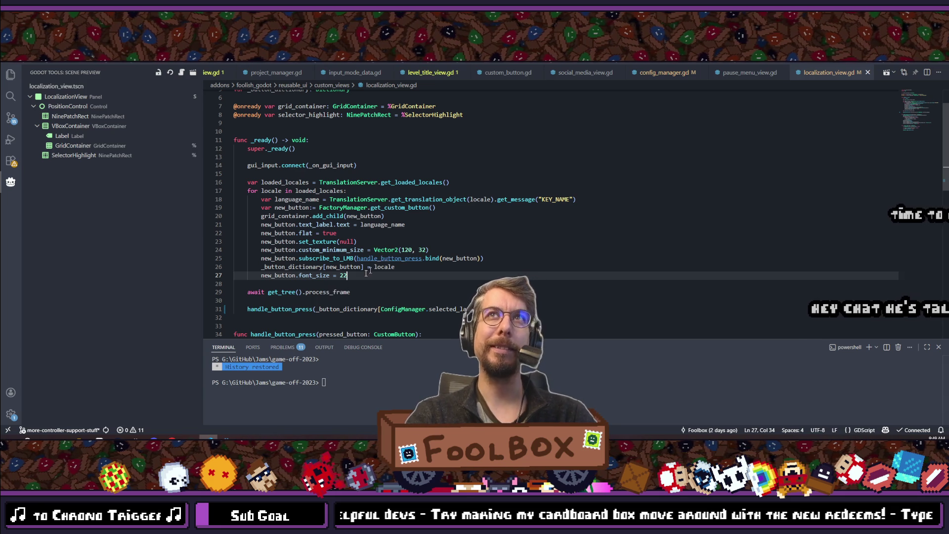
key(alt+Tab)
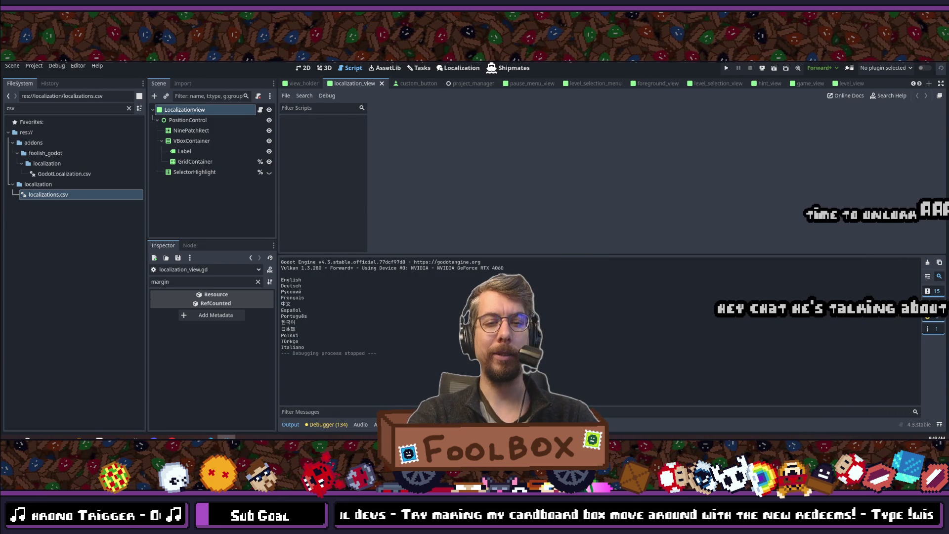
- Search the project for 'config' and open config_manager.gd
key(shift+alt+o)
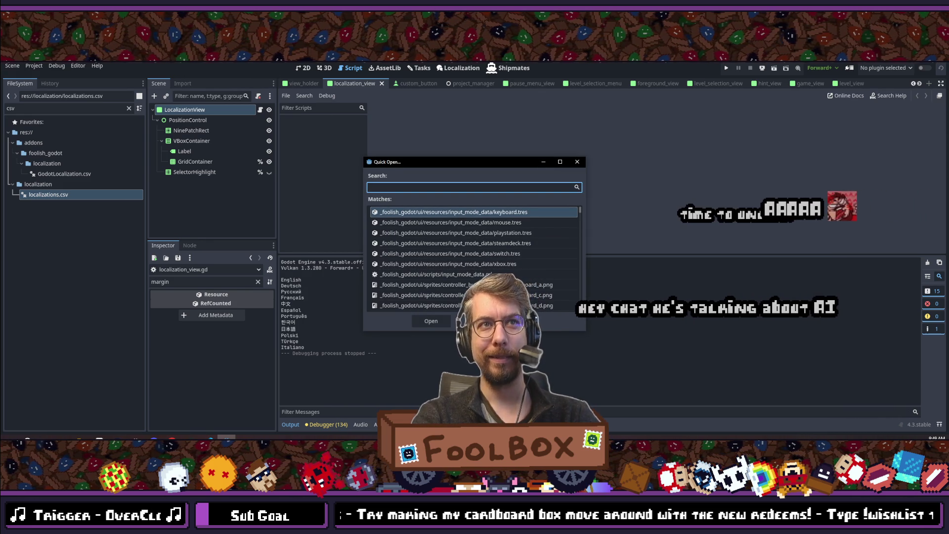
key(Escape)
key(shift+alt+o)
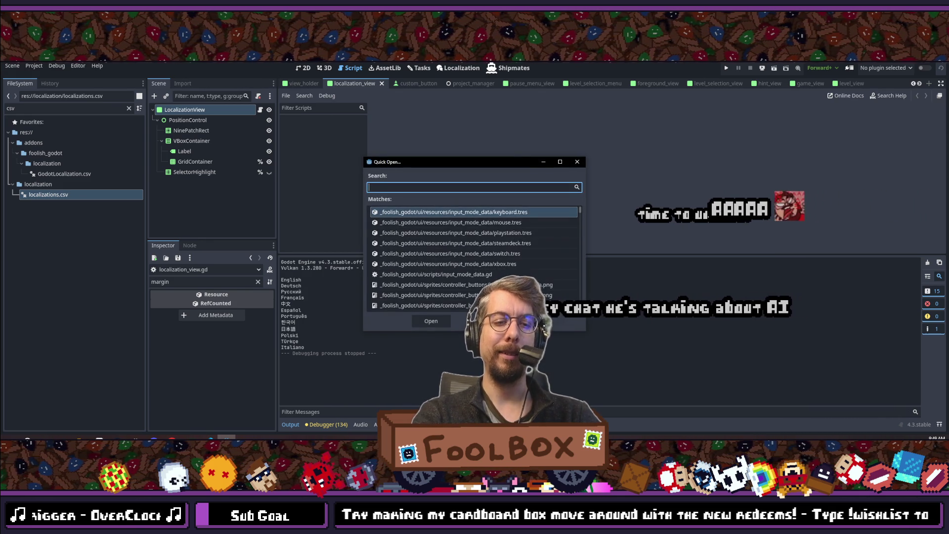
text(config_manager)
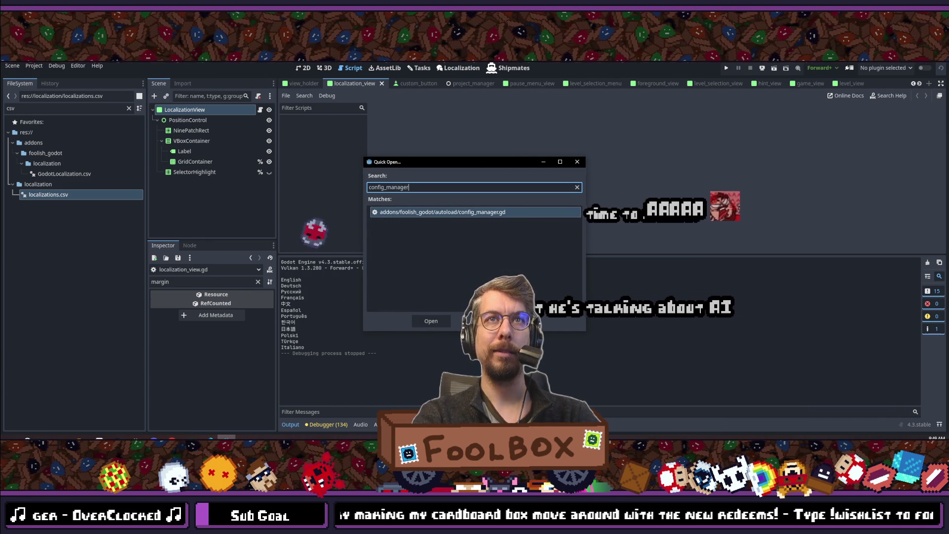
key(Return)
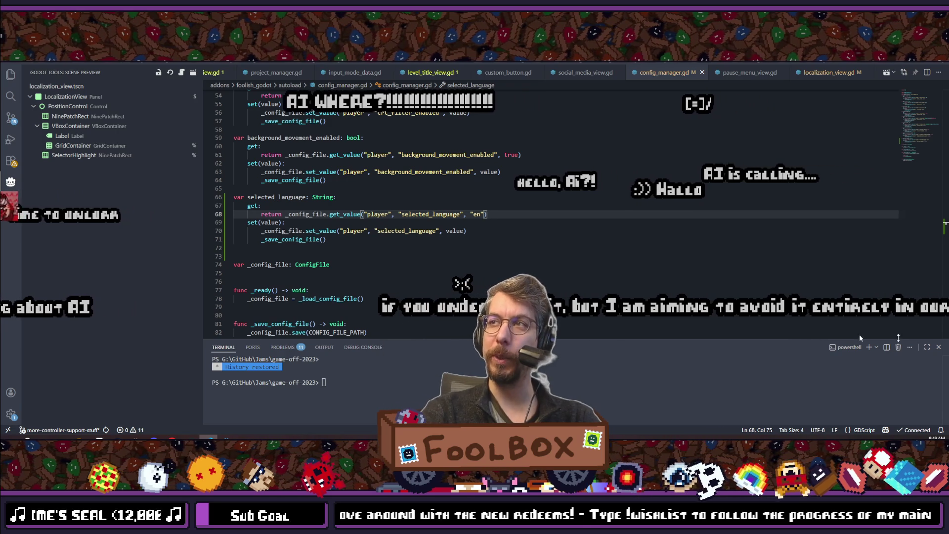
- Scroll config_manager.gd up to the selected_language property near line 66
scroll(467, 247, up, 2)
- Replace the "en" default on line 68 with "English" and save config_manager.gd
double_click(477, 252)
text(English)
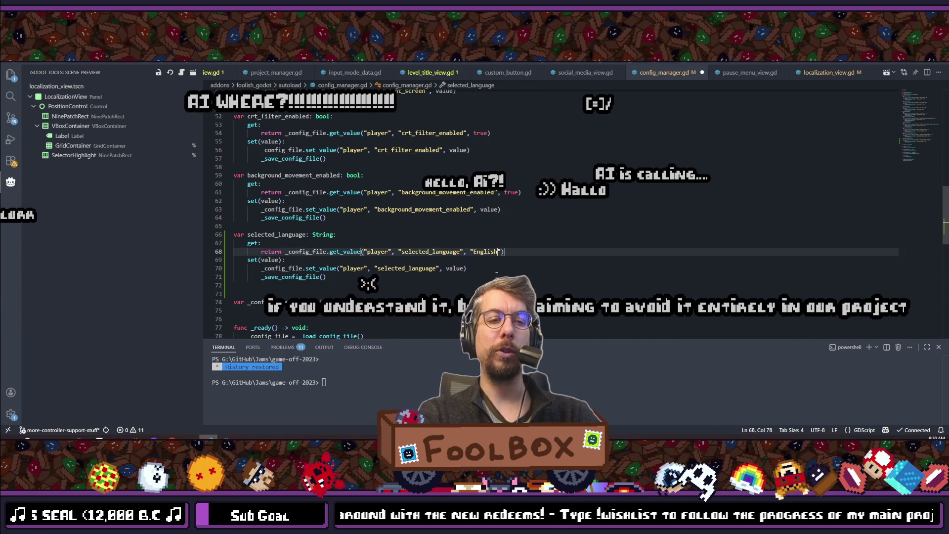
key(ctrl+s)
click(497, 275)
click(491, 270)
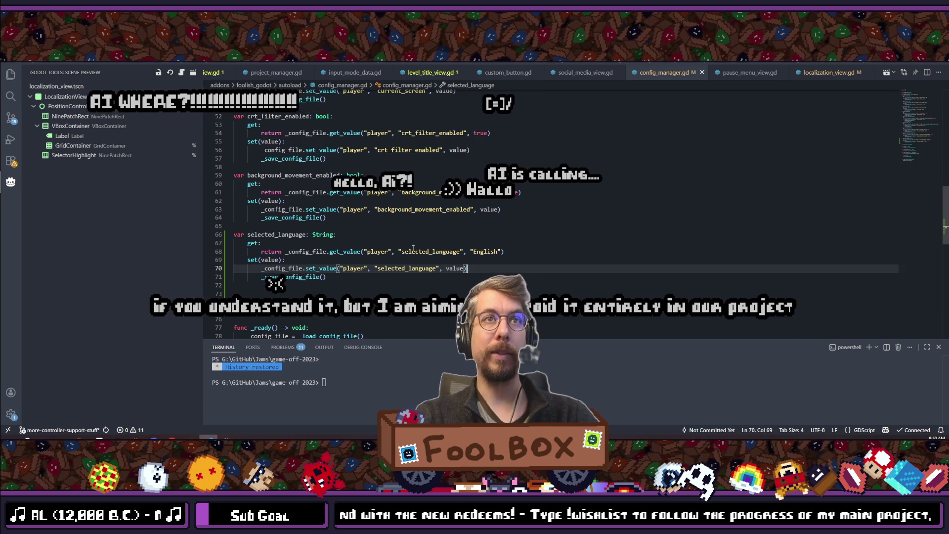
- Search the files for 'social' and open social_media_view.gd
click(265, 235)
double_click(265, 235)
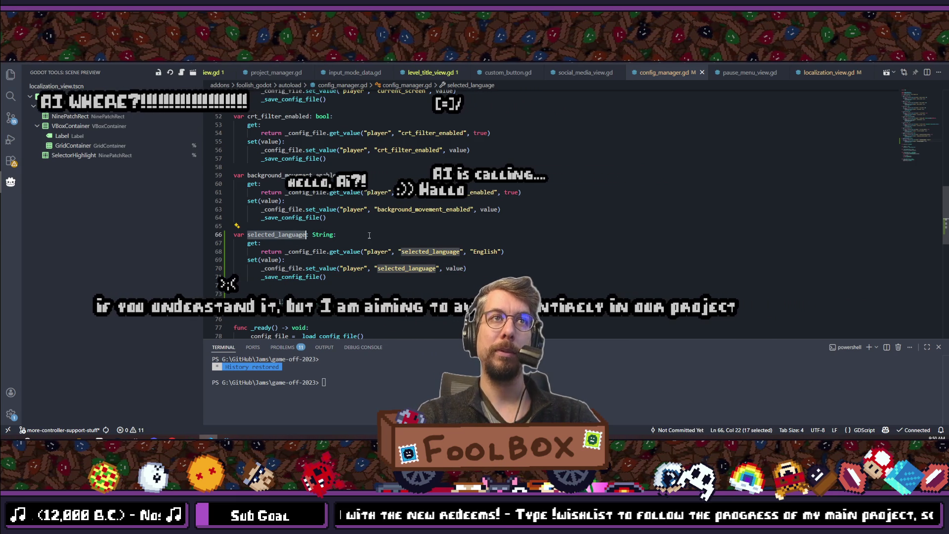
text(co)
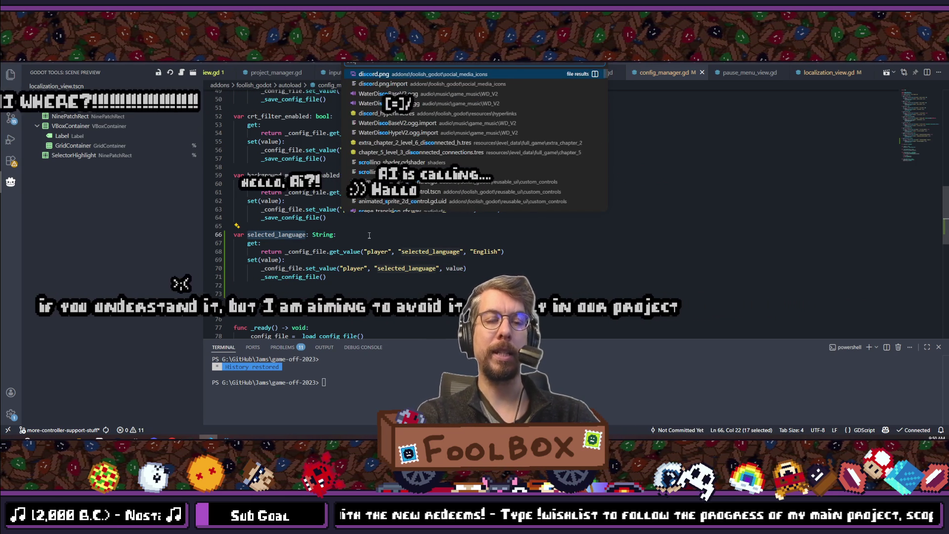
key(BackSpace)
key(BackSpace)
text(ocial)
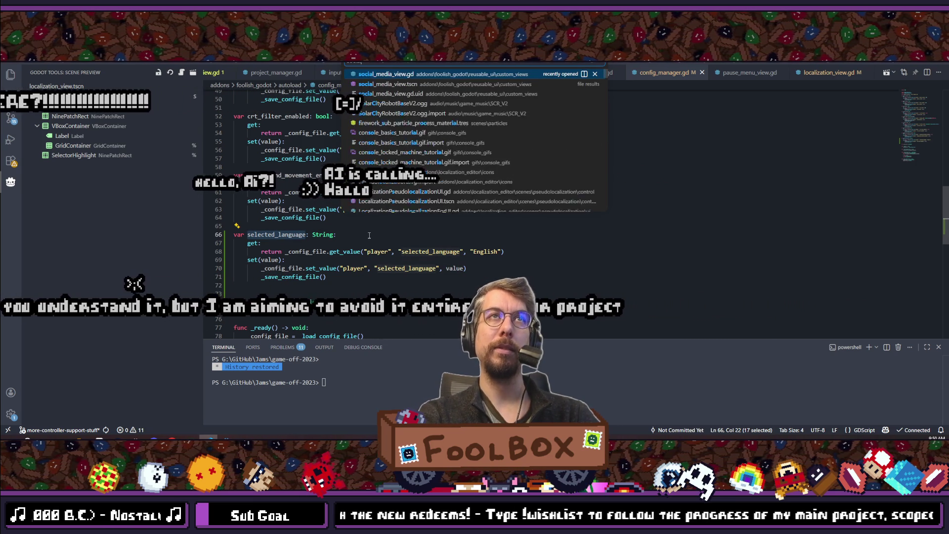
key(Return)
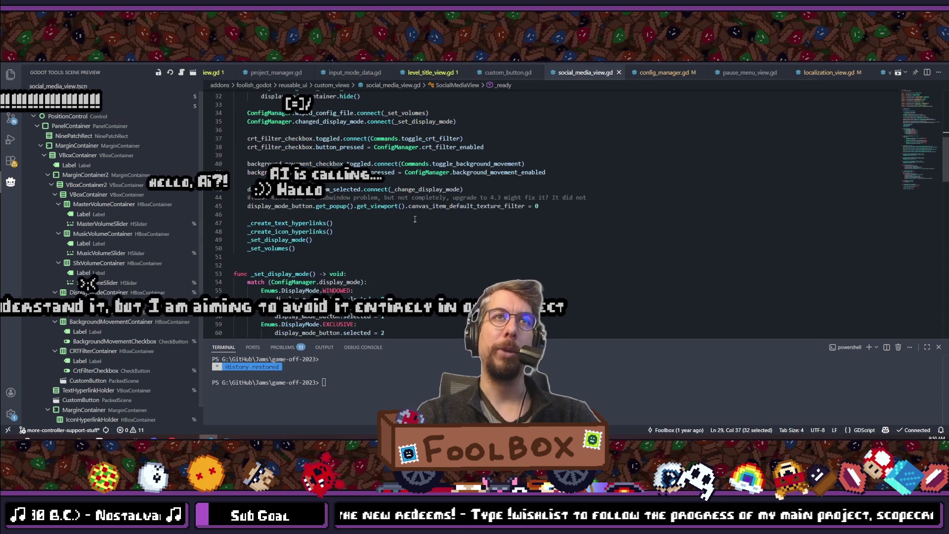
- Scroll through social_media_view.gd, then reopen localization_view.gd through a 'localization_view' search
scroll(414, 219, down, 5)
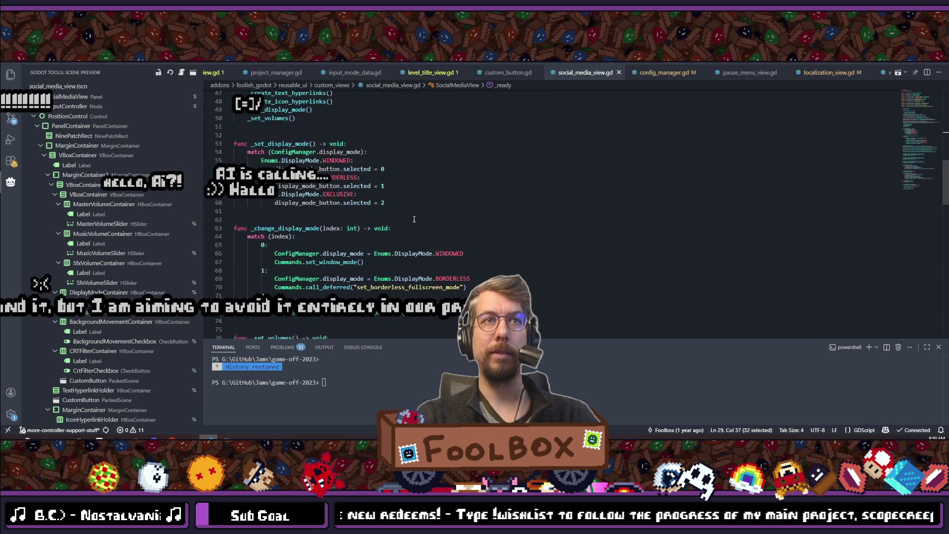
scroll(415, 219, down, 1)
key(ctrl+p)
text(localization_view)
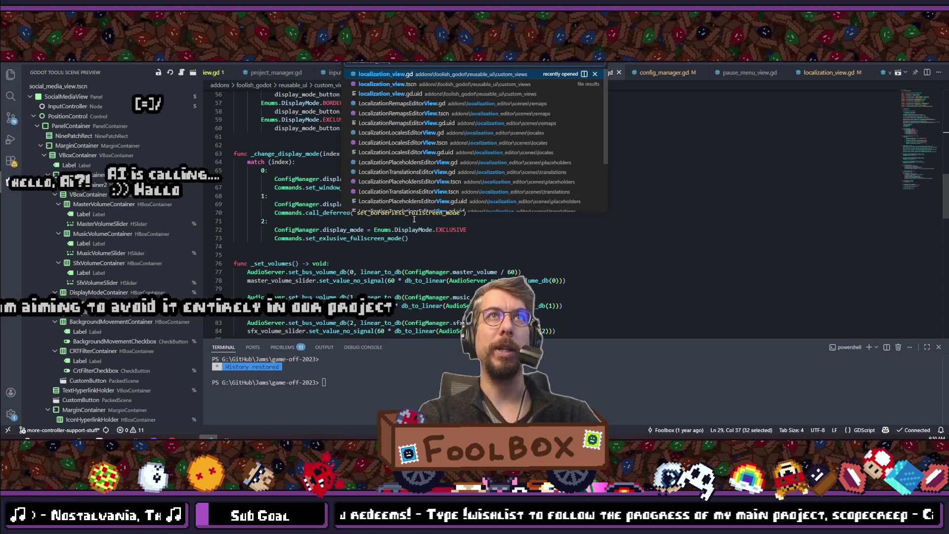
key(Return)
scroll(414, 219, down, 3)
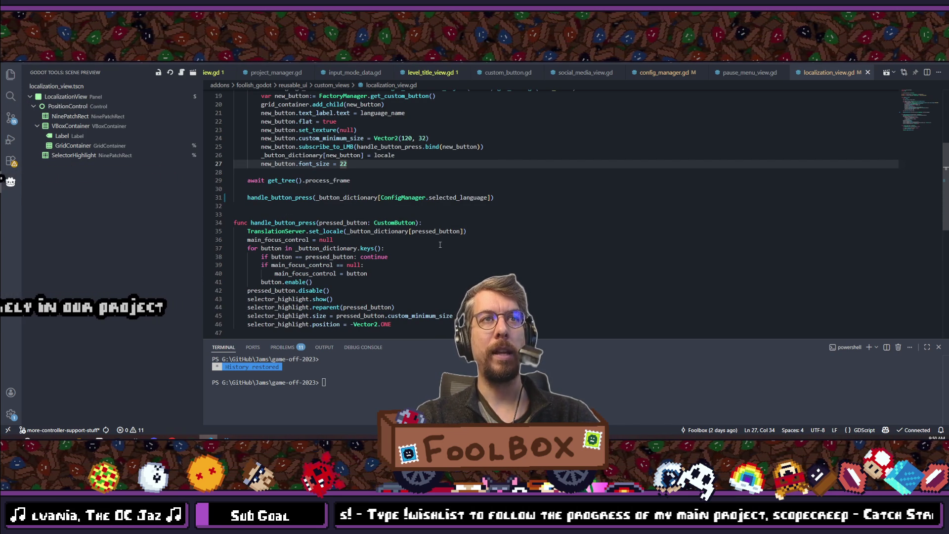
scroll(440, 244, up, 2)
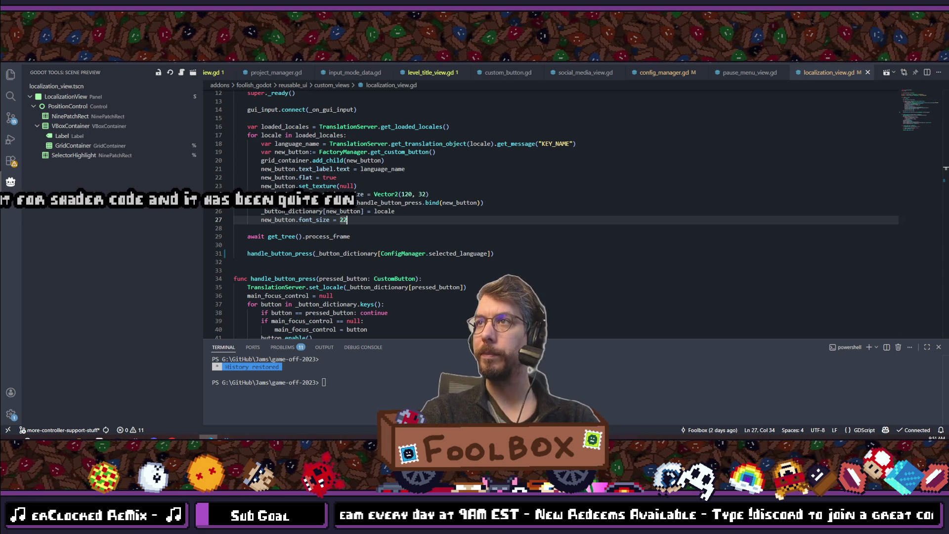
click(391, 233)
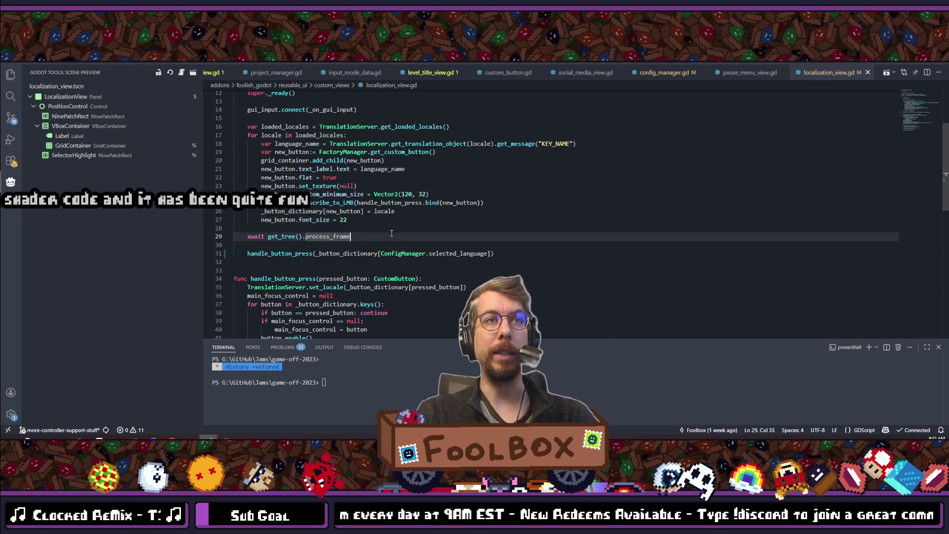
- Add a new line 47 after the selector position line and use ConfigManager.selected_language from line 31
key(alt+Tab)
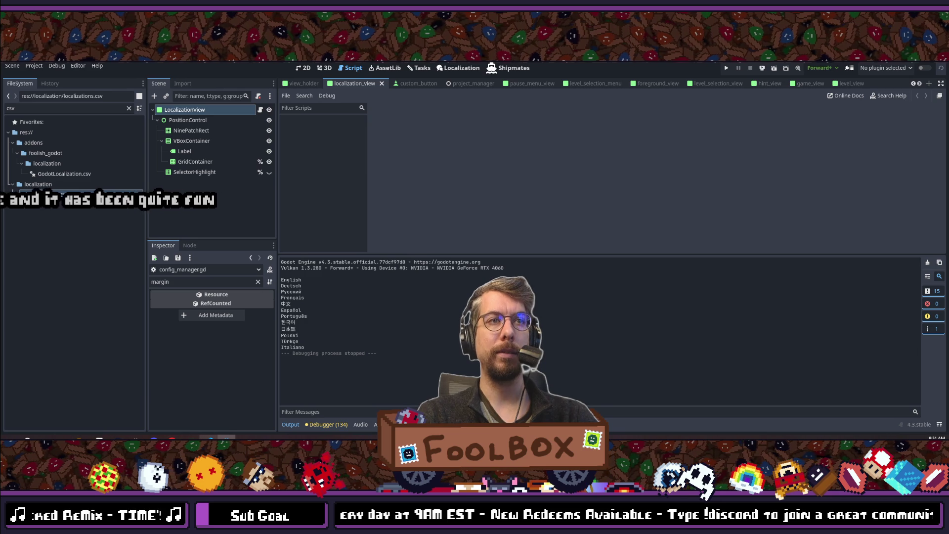
key(alt+Tab)
scroll(412, 237, down, 5)
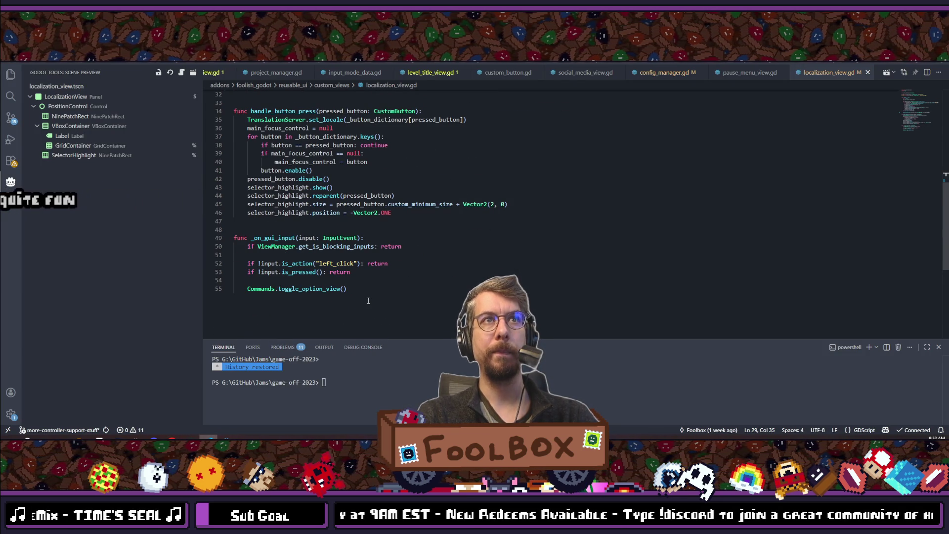
scroll(369, 301, up, 2)
click(409, 251)
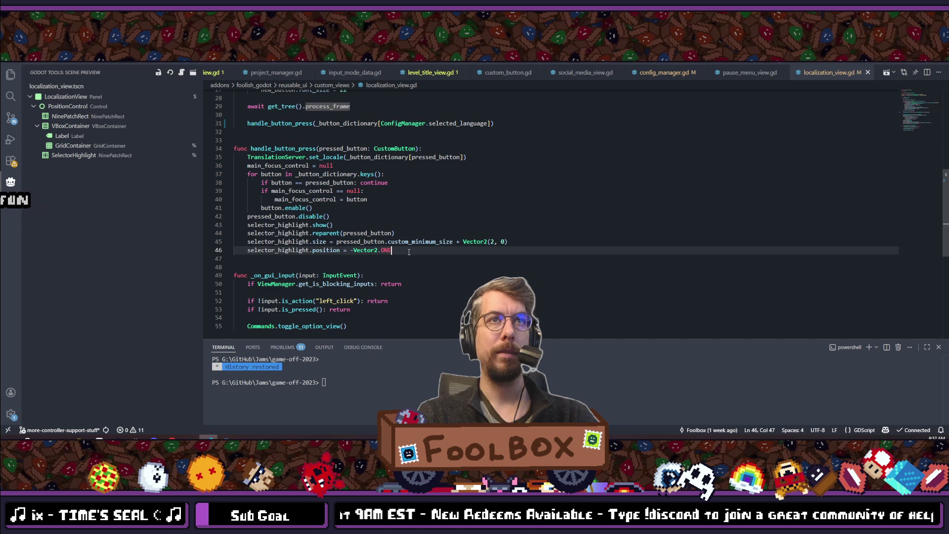
key(Return)
scroll(409, 252, up, 3)
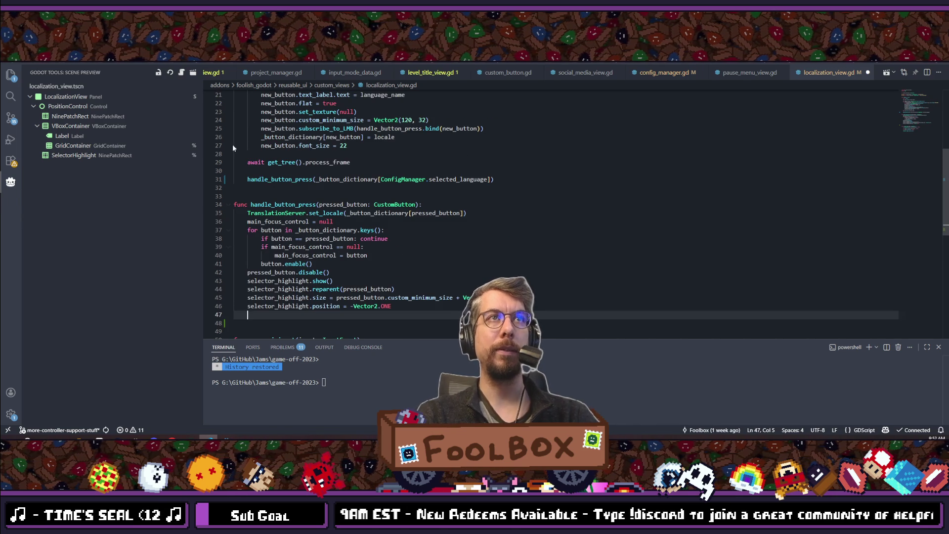
mouse_move(382, 179)
mouse_down()
mouse_move(485, 180)
mouse_move(388, 180)
mouse_move(464, 181)
mouse_up()
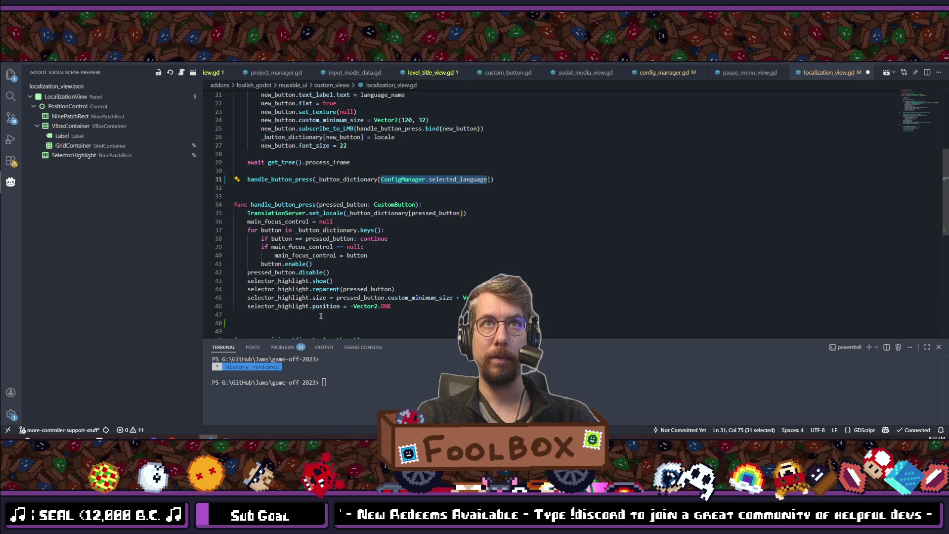
click(372, 315)
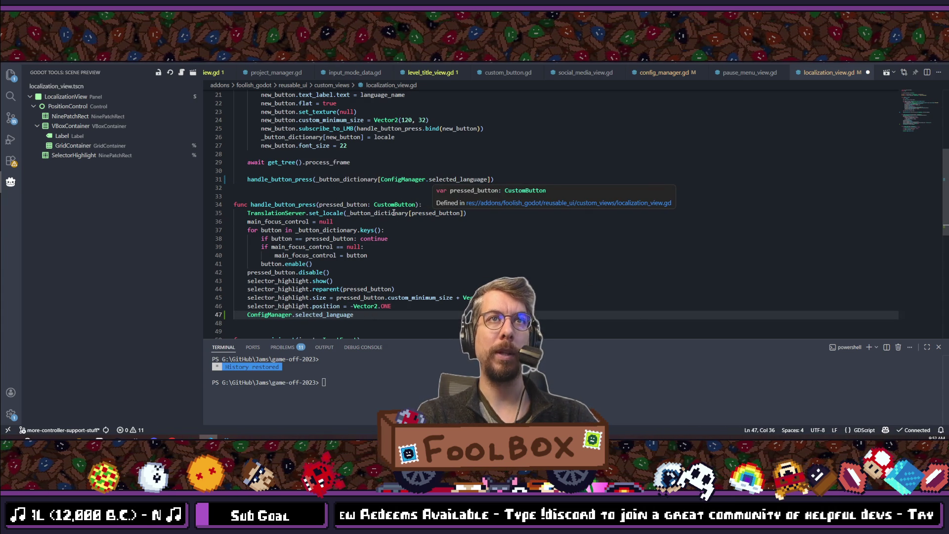
- Complete line 47 as ConfigManager.selected_language = _button_dictionary[pressed_button]
double_click(435, 213)
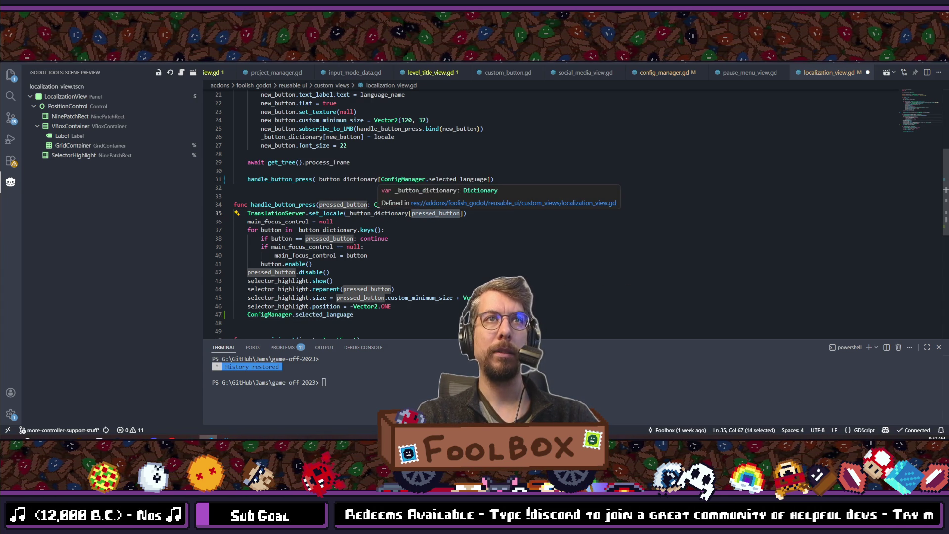
click(378, 212)
mouse_move(347, 213)
mouse_down()
mouse_move(334, 222)
mouse_move(465, 213)
mouse_up()
key(ctrl+c)
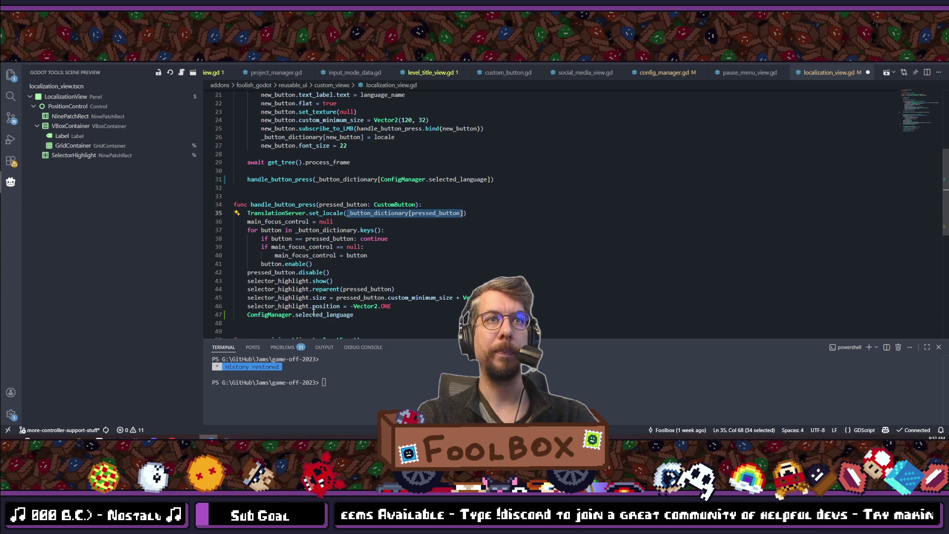
click(362, 315)
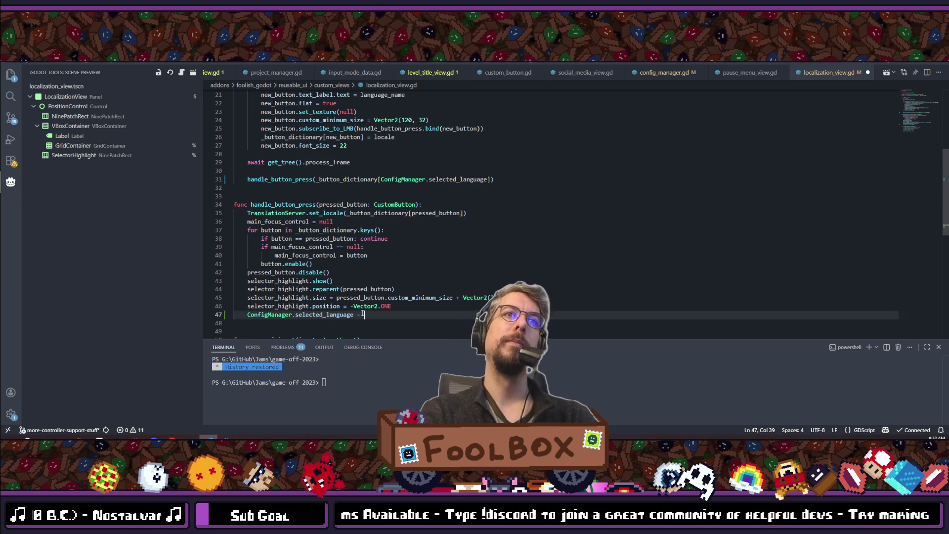
text(=)
key(ctrl+v)
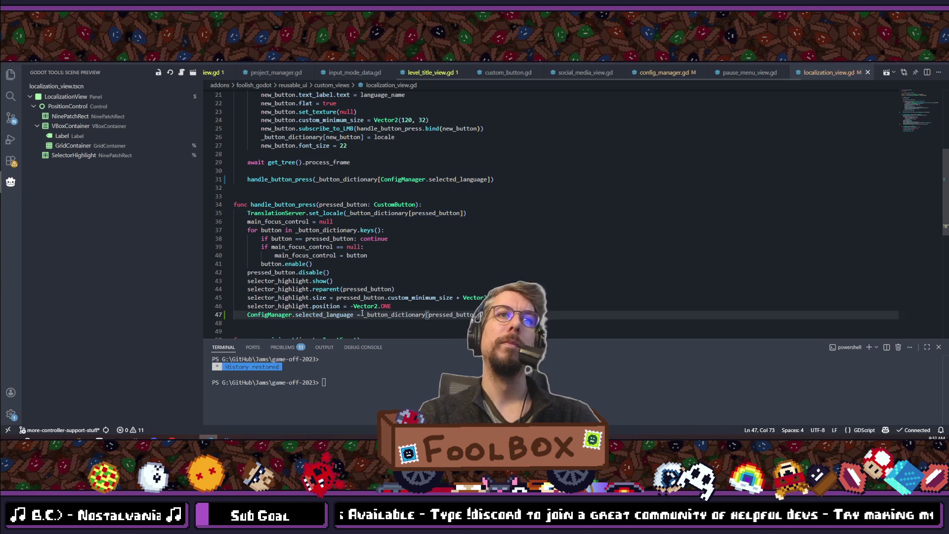
scroll(345, 224, down, 4)
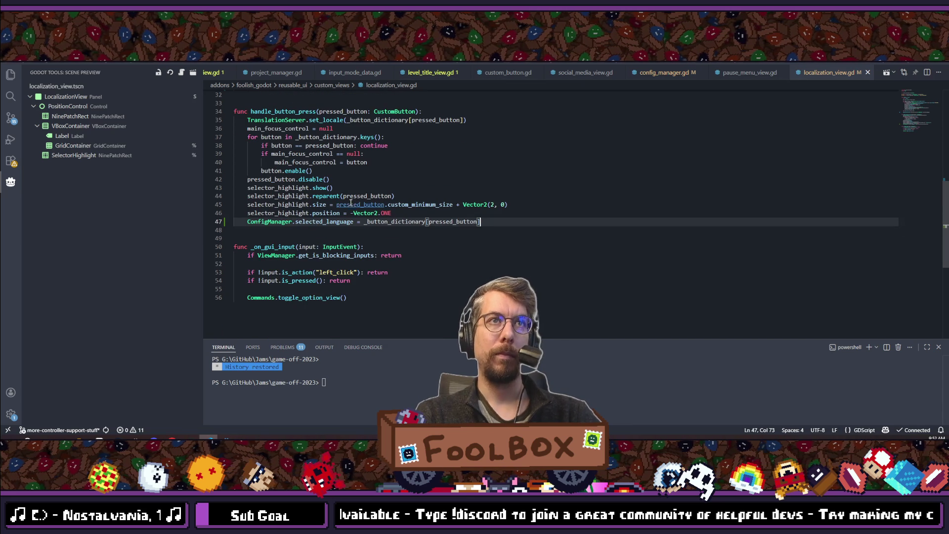
scroll(344, 223, up, 10)
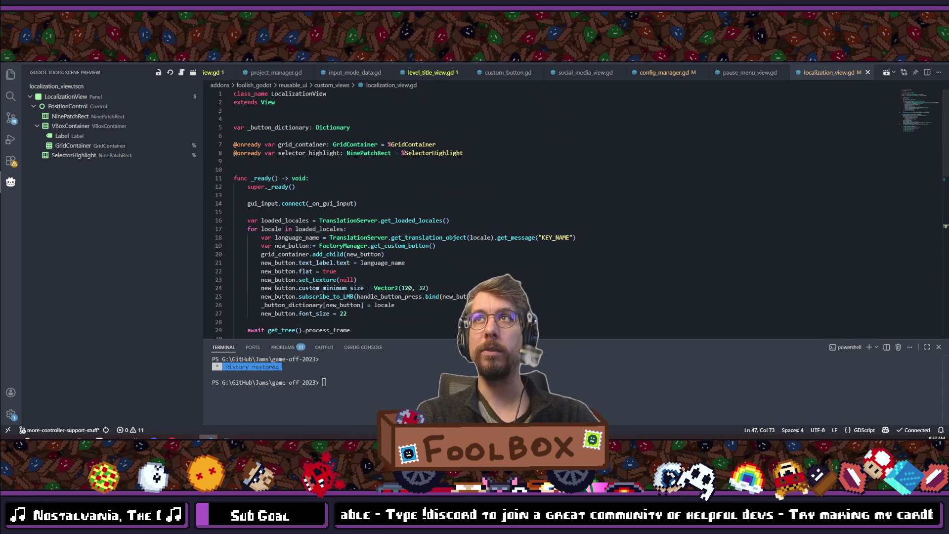
key(alt+Tab)
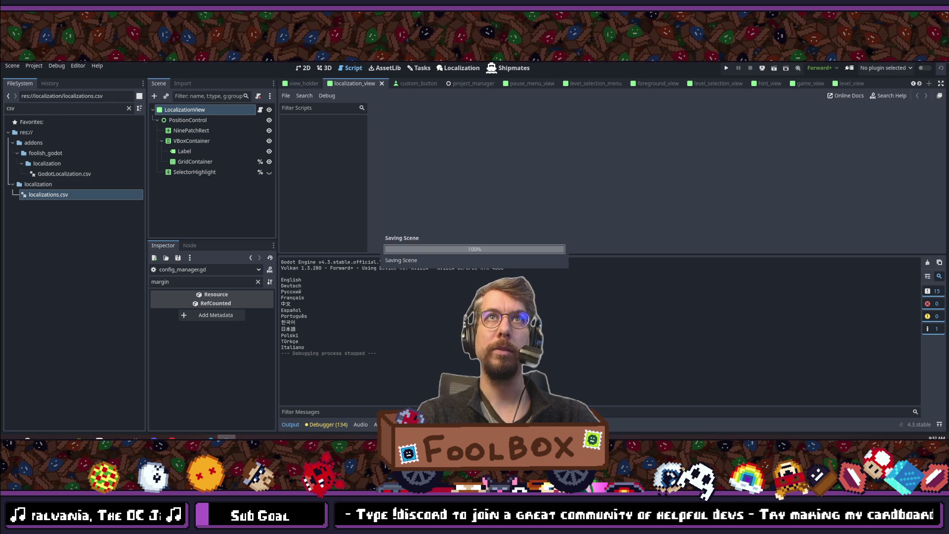
- Run the project. It breaks at line 31 on an invalid 'English' dictionary key
click(727, 68)
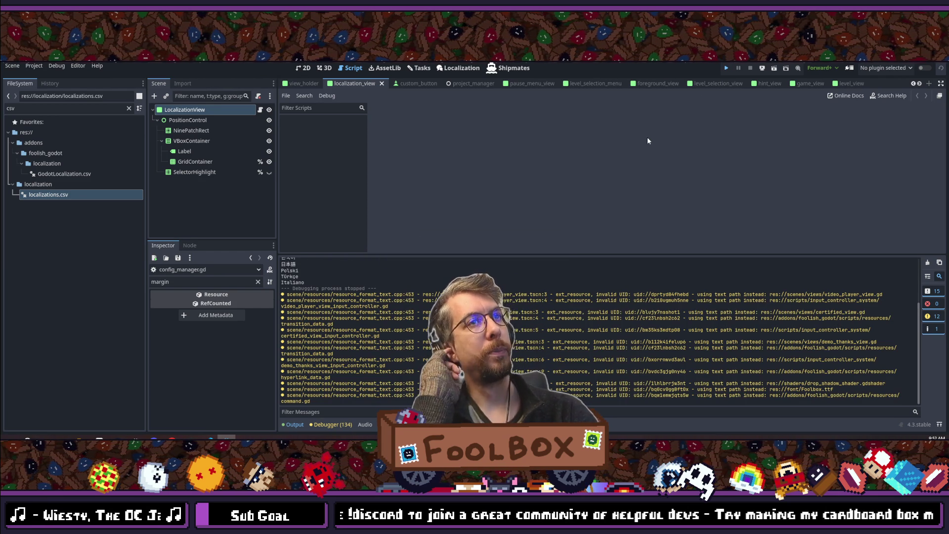
key(F5)
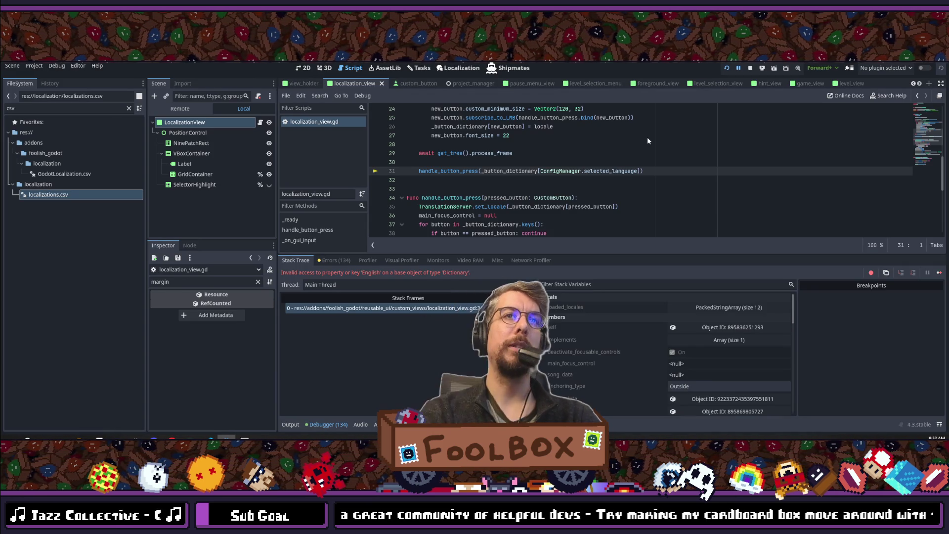
- Review the errors in a taller debugger panel, then stop the game and close localization_view.gd
click(345, 261)
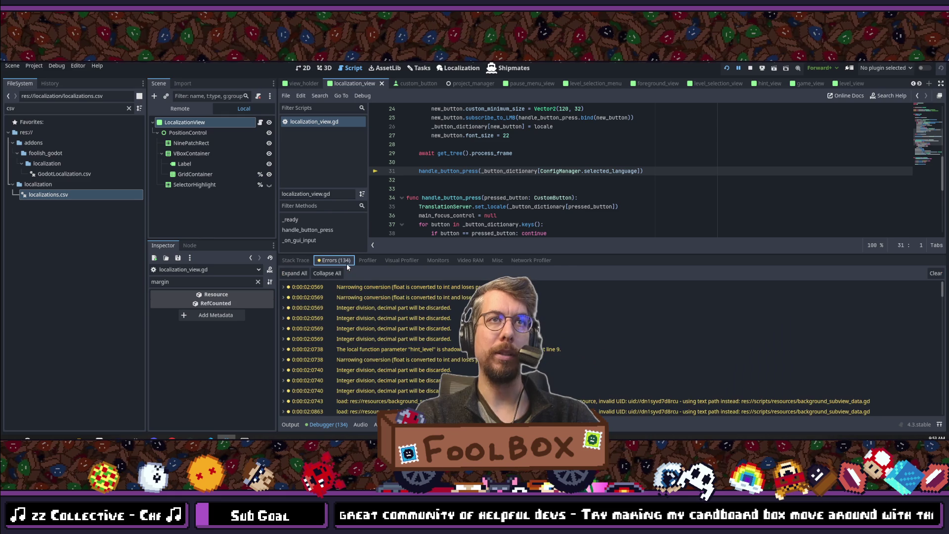
mouse_move(395, 252)
mouse_down()
mouse_move(396, 209)
mouse_move(398, 233)
mouse_up()
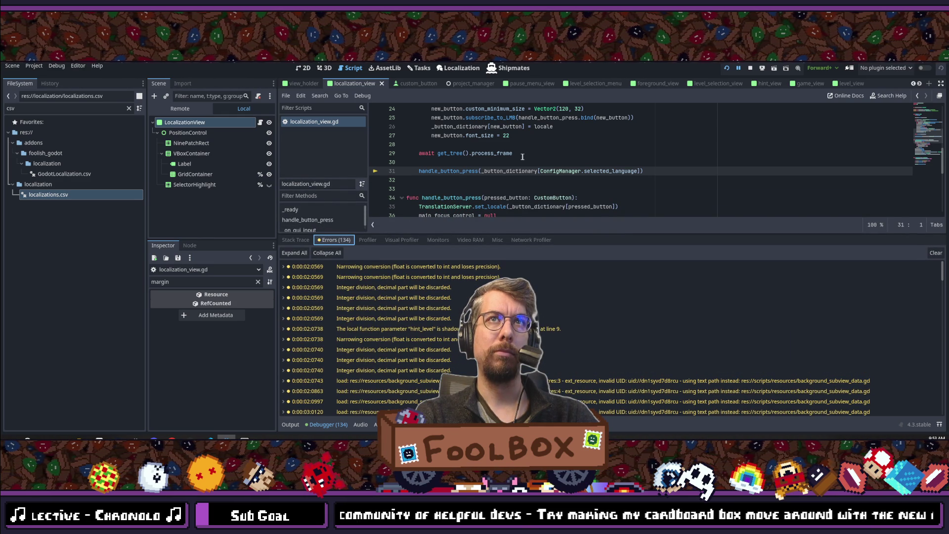
scroll(524, 158, up, 4)
scroll(524, 158, down, 1)
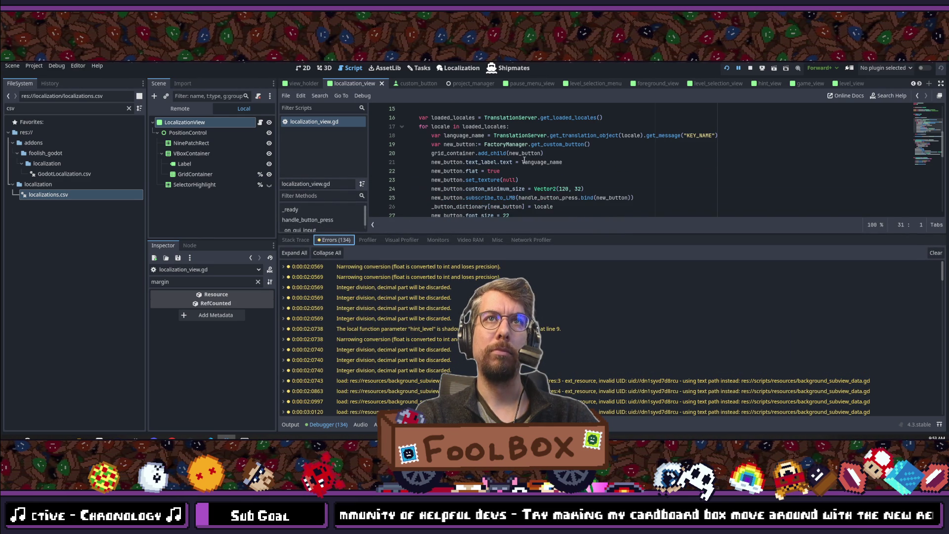
scroll(543, 185, down, 1)
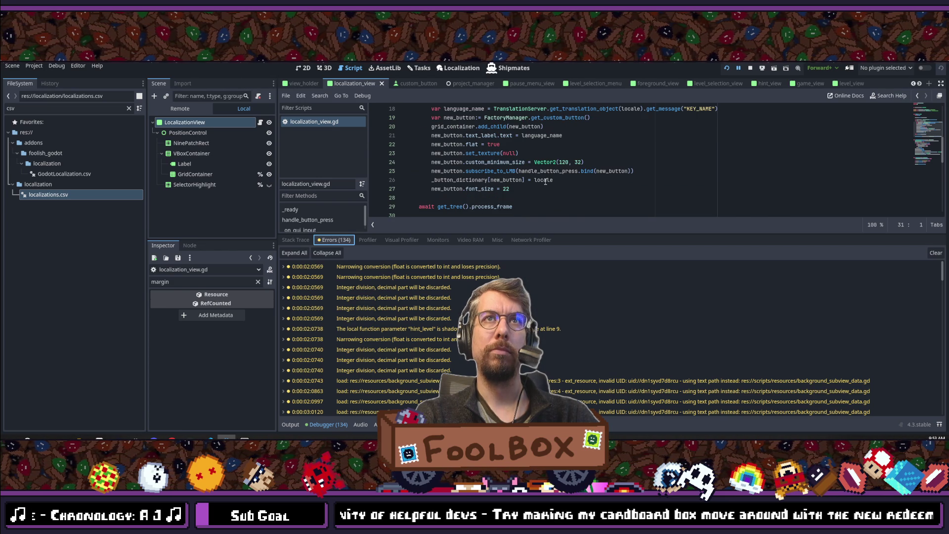
double_click(545, 181)
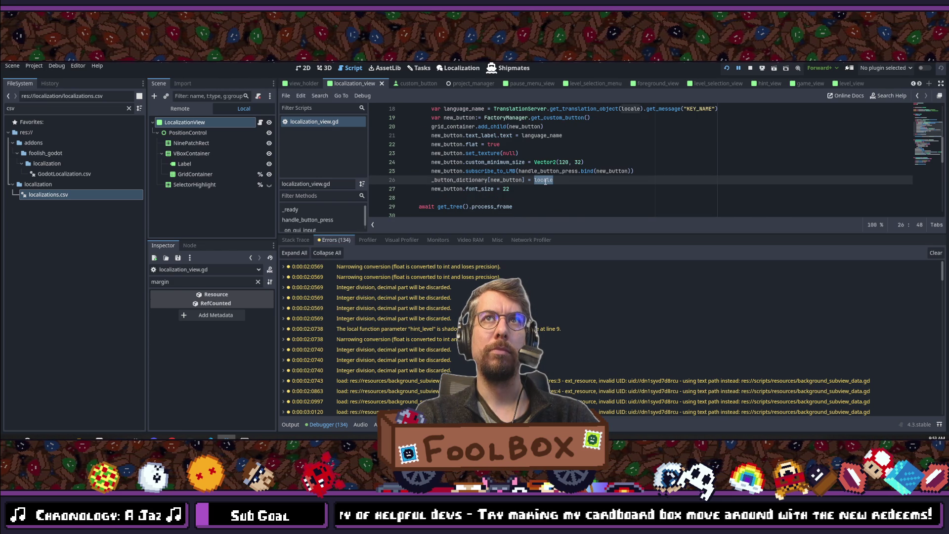
scroll(546, 181, up, 2)
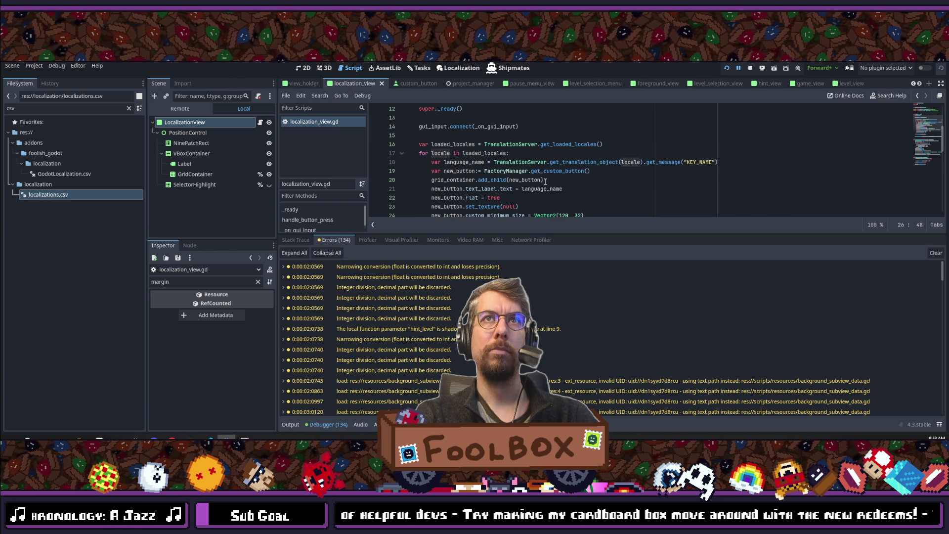
click(749, 69)
key(ctrl+w)
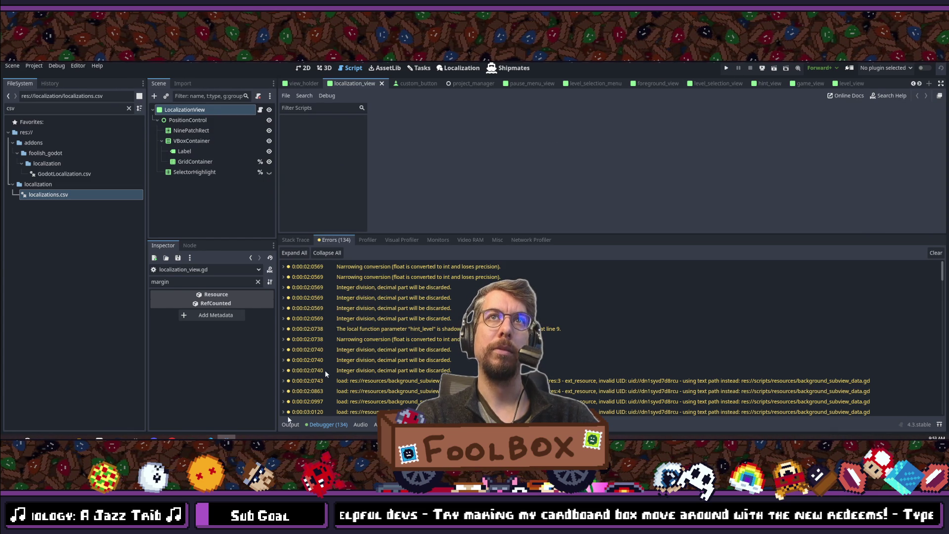
- Add a print(locale) line after new_button.font_size = 22 in localization_view.gd
key(alt+Tab)
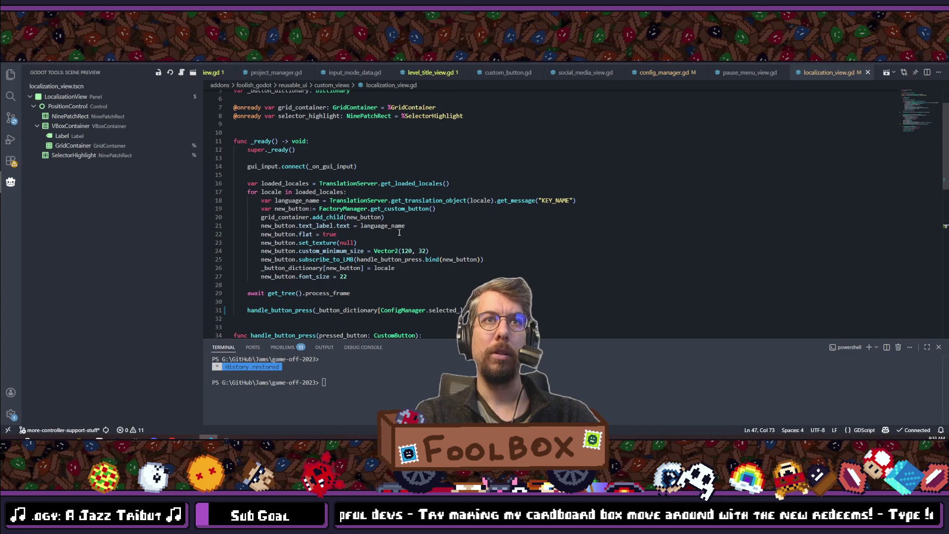
double_click(384, 268)
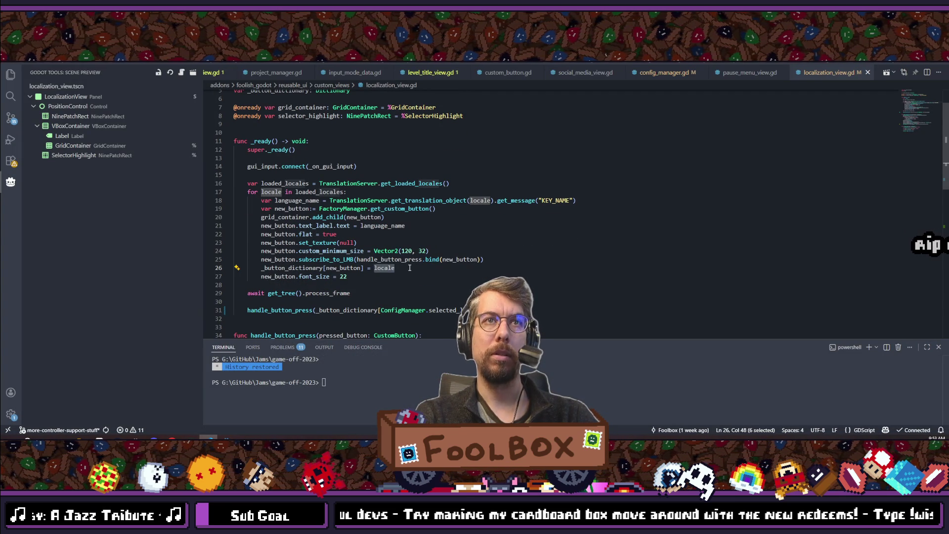
scroll(409, 267, down, 2)
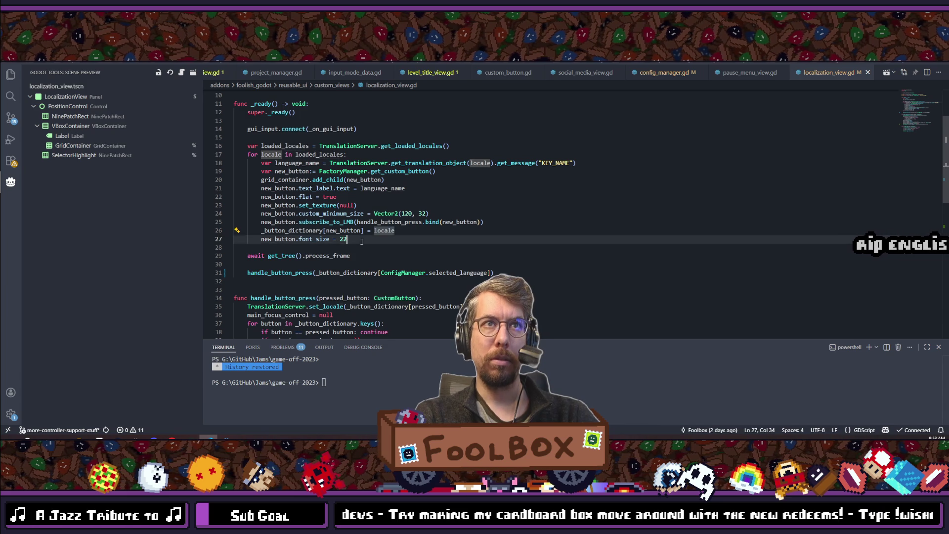
click(361, 242)
key(Return)
text(print(1)
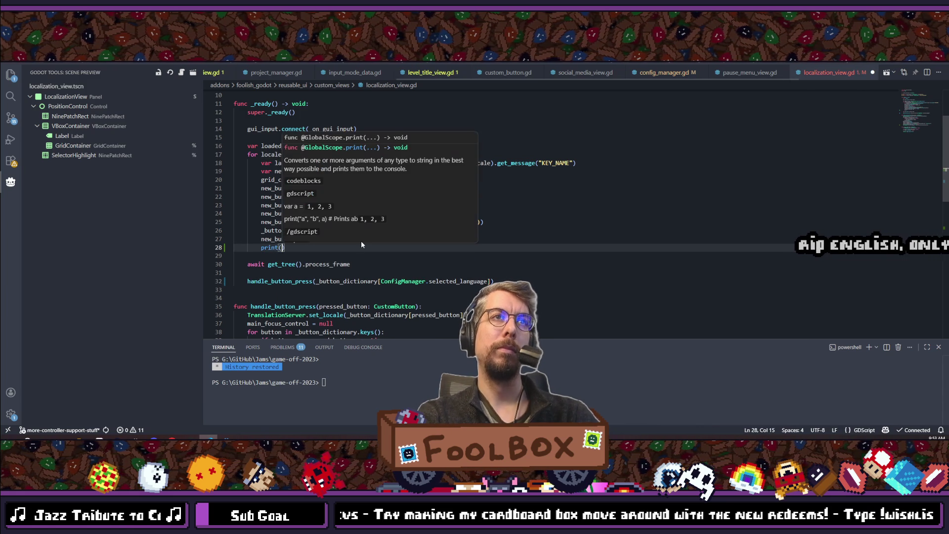
text(ocal))
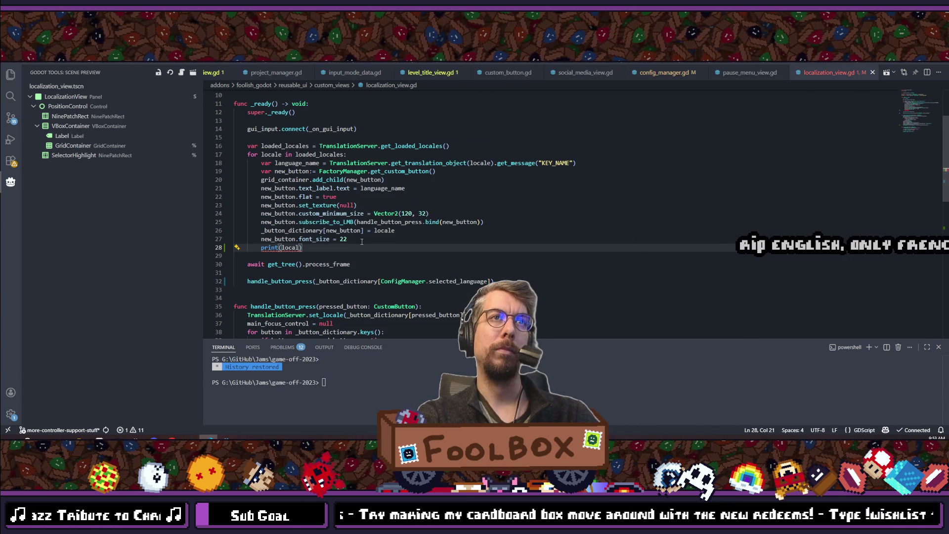
scroll(361, 241, down, 2)
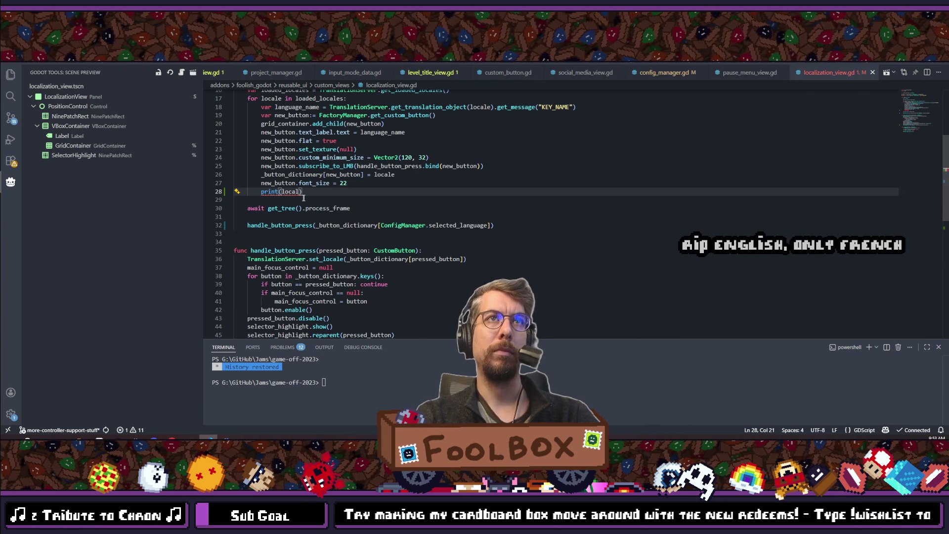
key(BackSpace)
text(e))
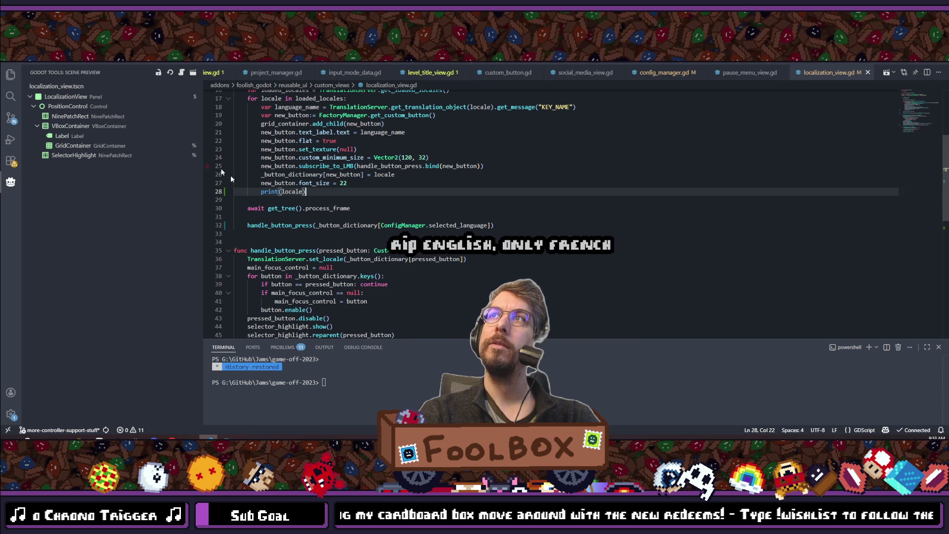
- Check the printed locale variable and the line 48 that saves the chosen language
double_click(303, 193)
scroll(317, 224, down, 4)
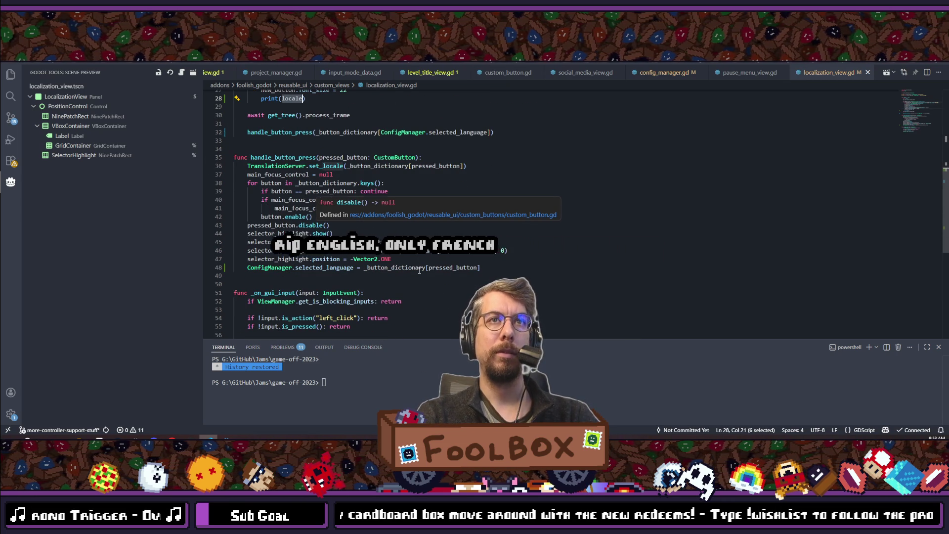
click(421, 268)
mouse_move(459, 266)
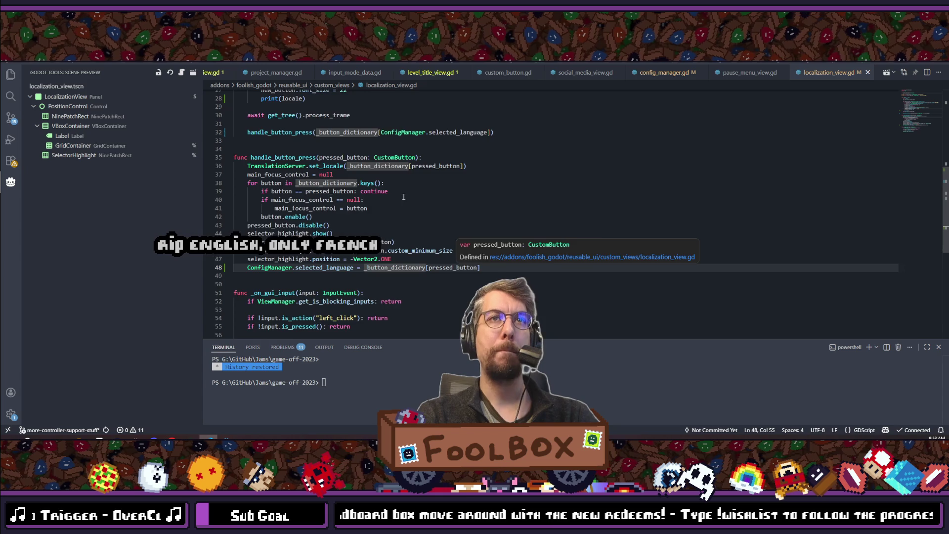
scroll(401, 211, up, 3)
scroll(401, 212, up, 2)
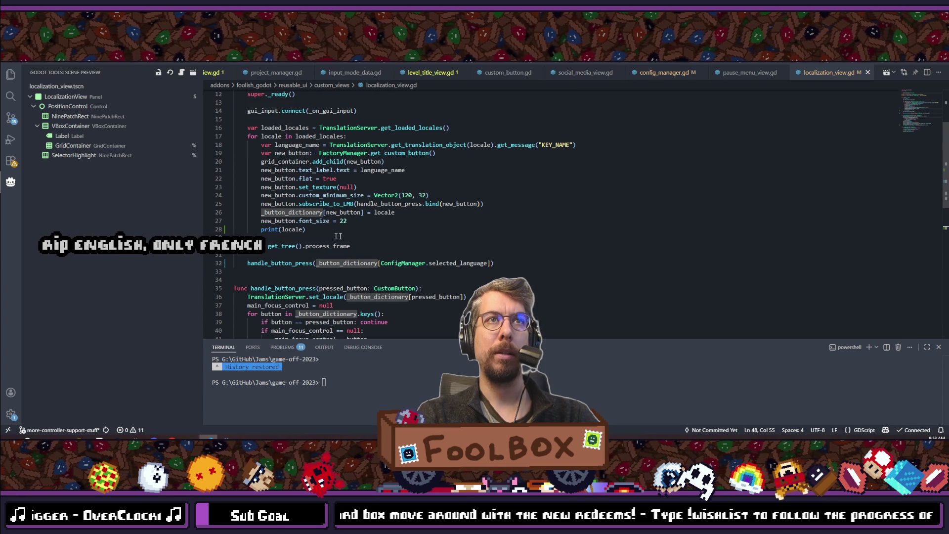
key(alt+Tab)
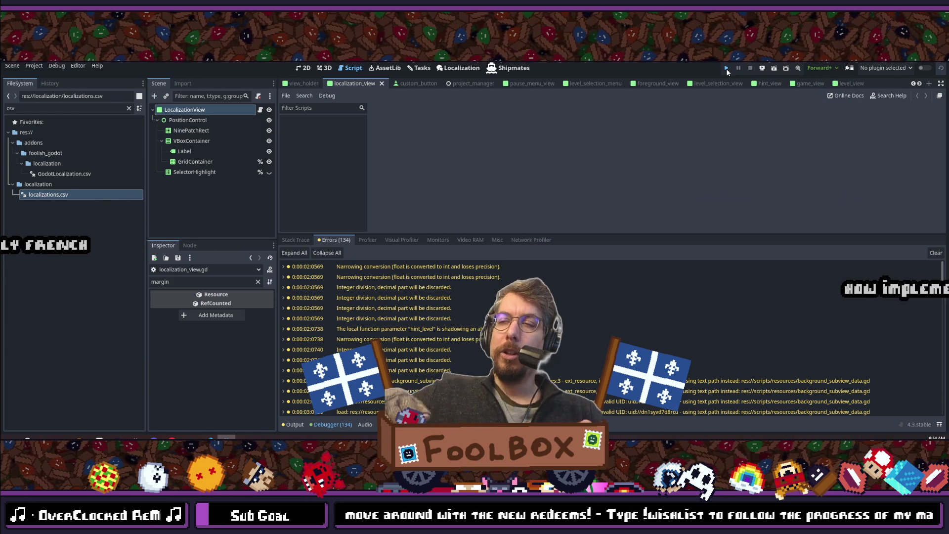
- Rerun the game, confirm the Output log prints locale codes like 'en', then stop it
click(727, 69)
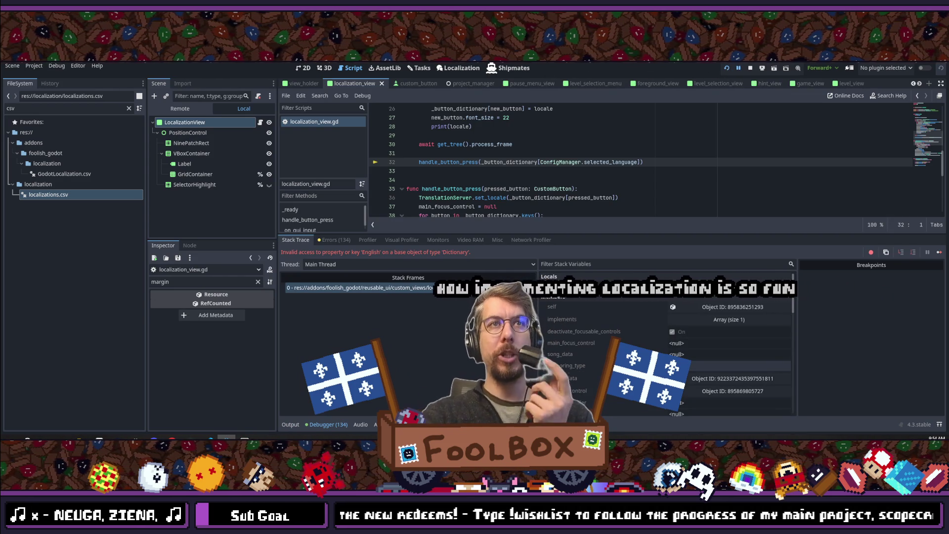
click(287, 425)
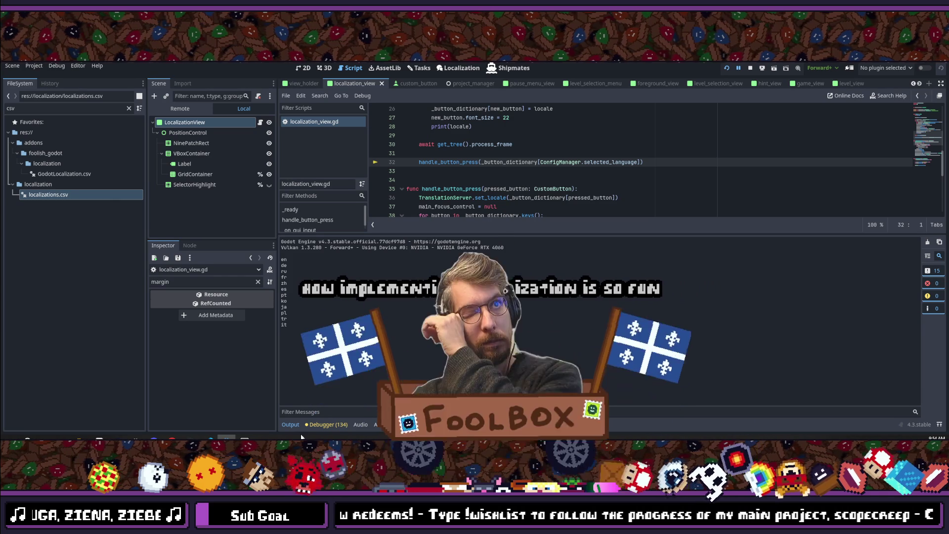
double_click(285, 259)
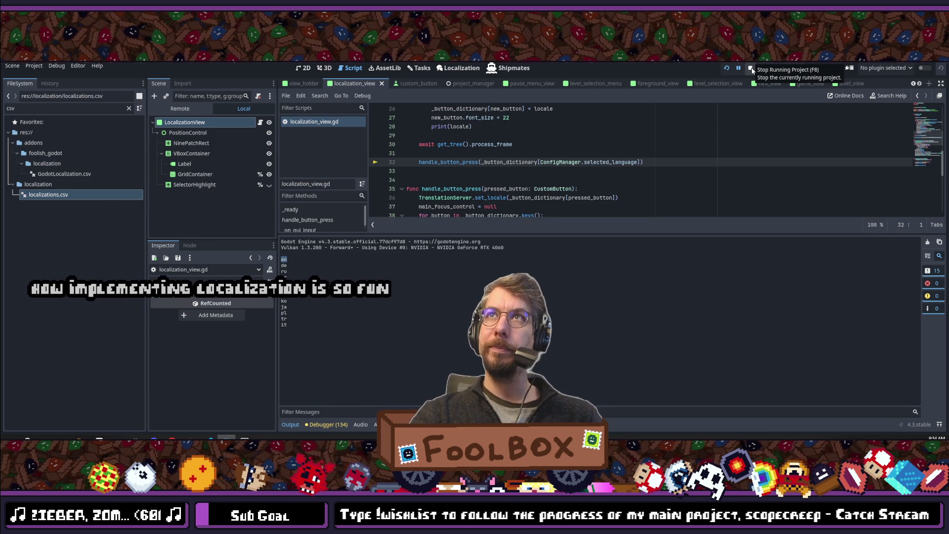
click(752, 70)
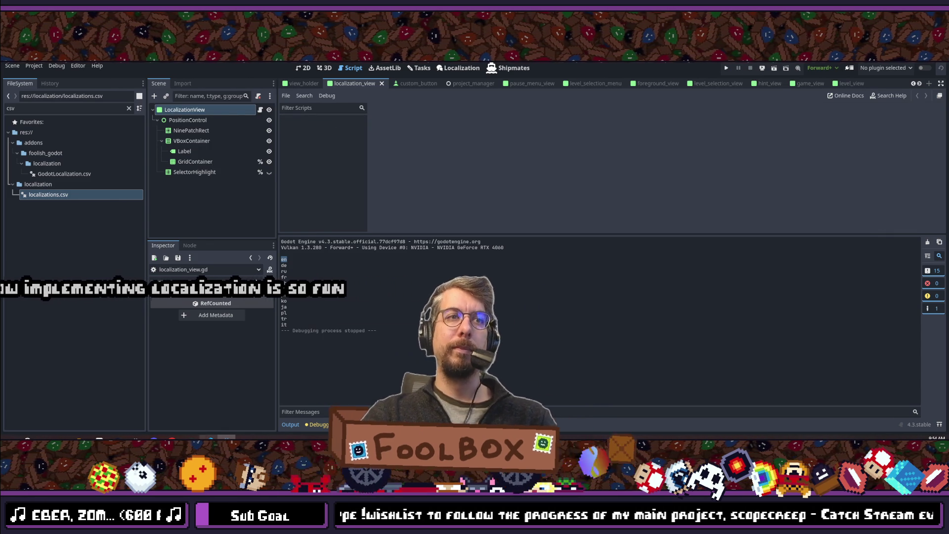
key(alt+Tab)
click(455, 262)
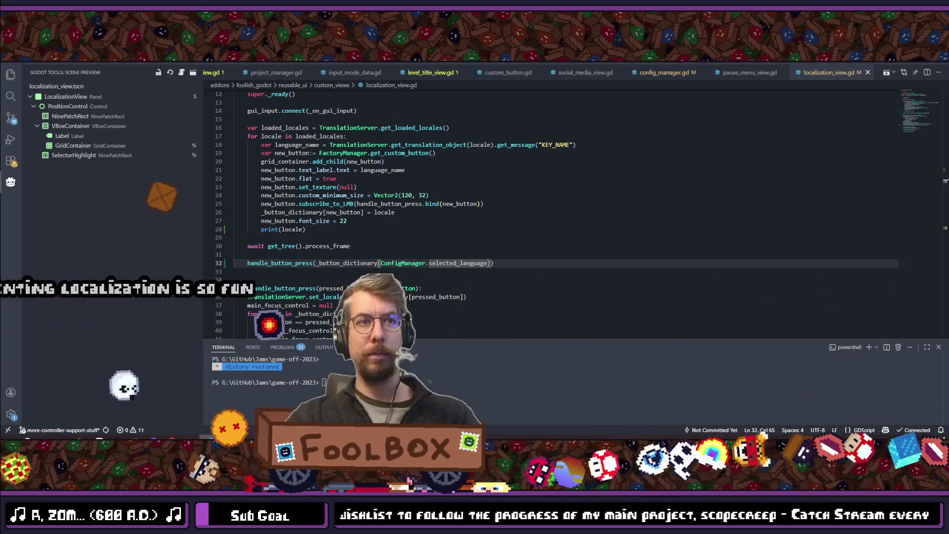
- Open config_manager.gd through the 'config' quick file search
key(alt+Tab)
key(alt+Tab)
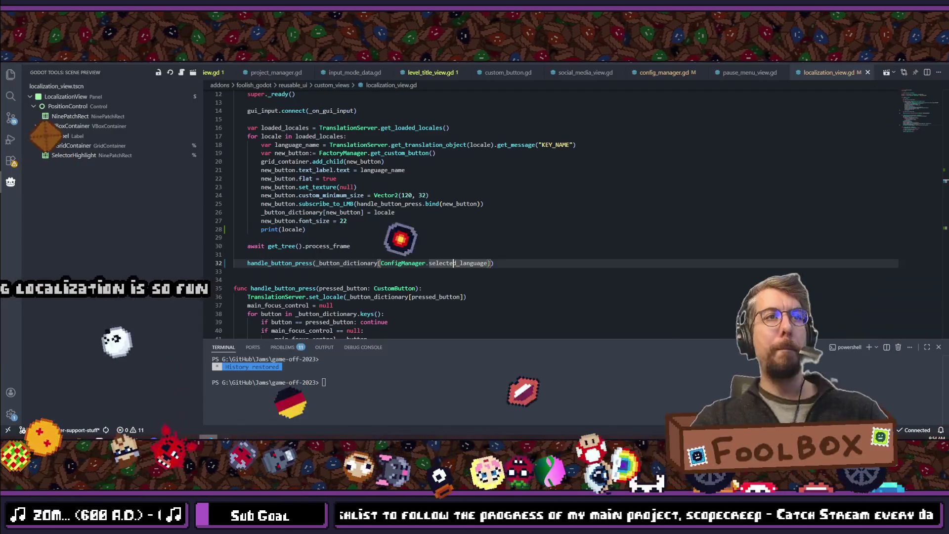
key(alt+Tab)
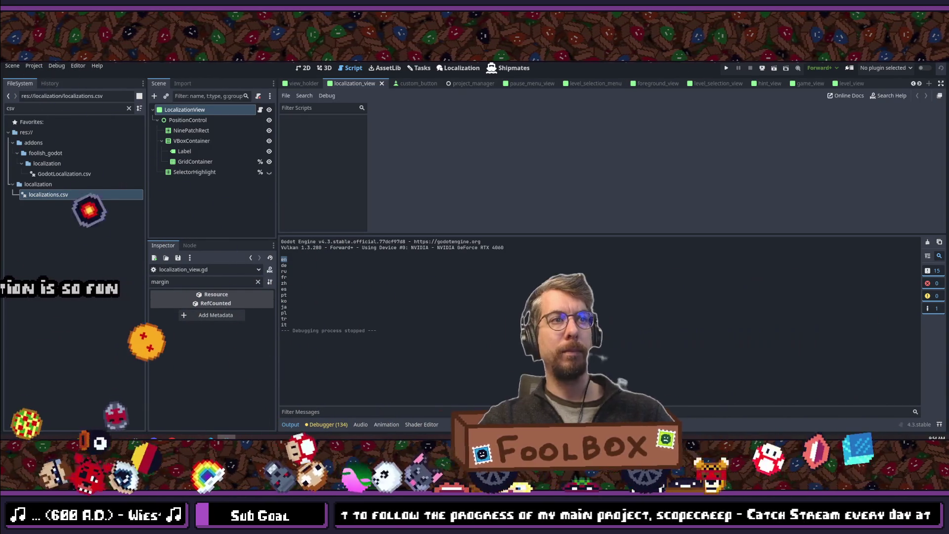
key(alt+Tab)
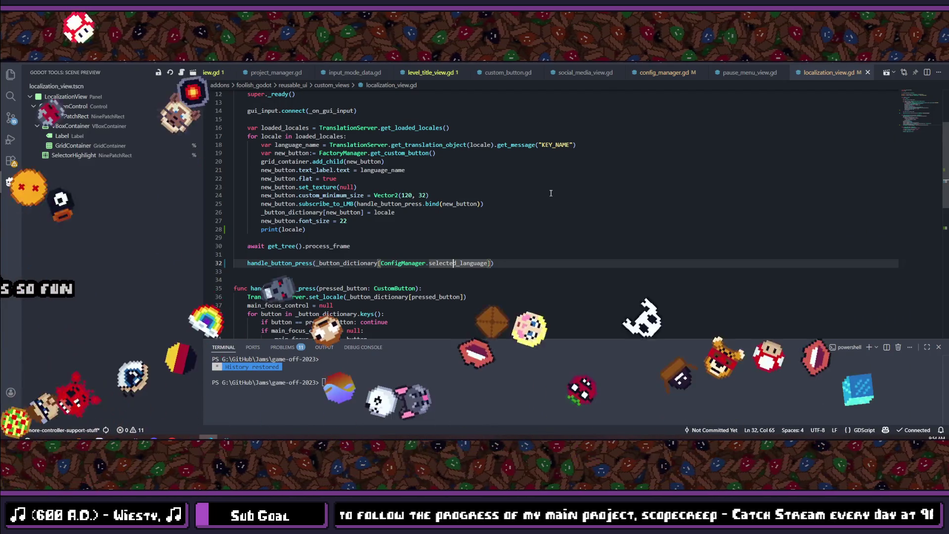
key(ctrl+p)
text(config_manag)
key(Escape)
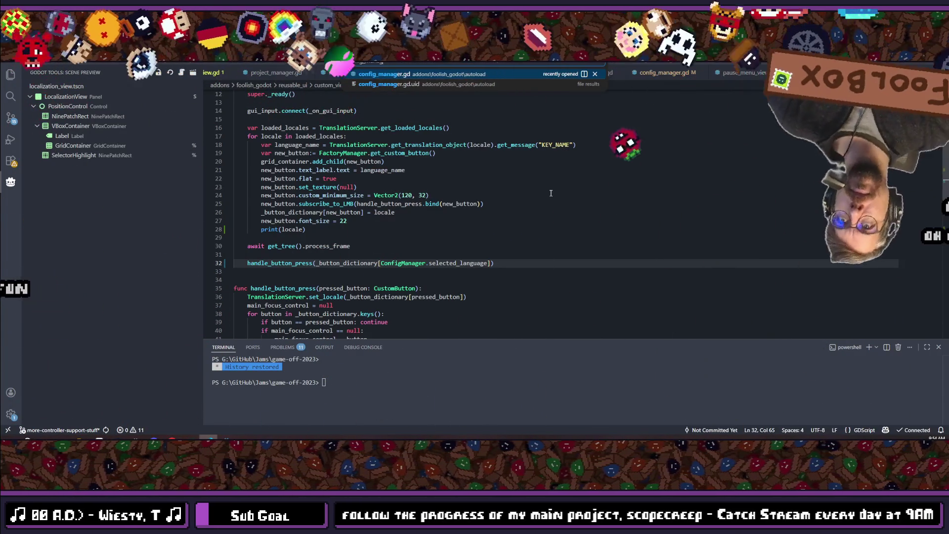
- Change the selected_language default value from "English" to "en" on line 68
key(F12)
double_click(493, 252)
text(en)
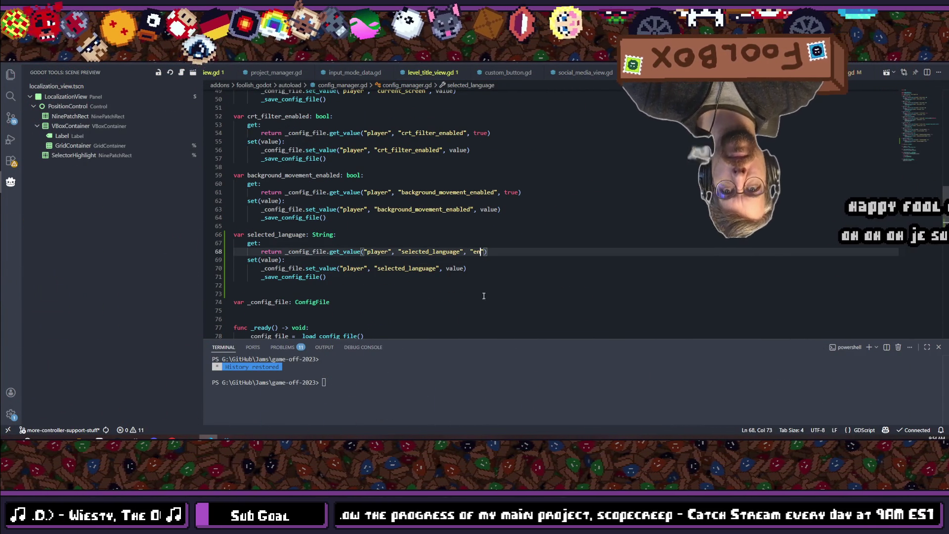
key(alt+Tab)
key(alt+Tab)
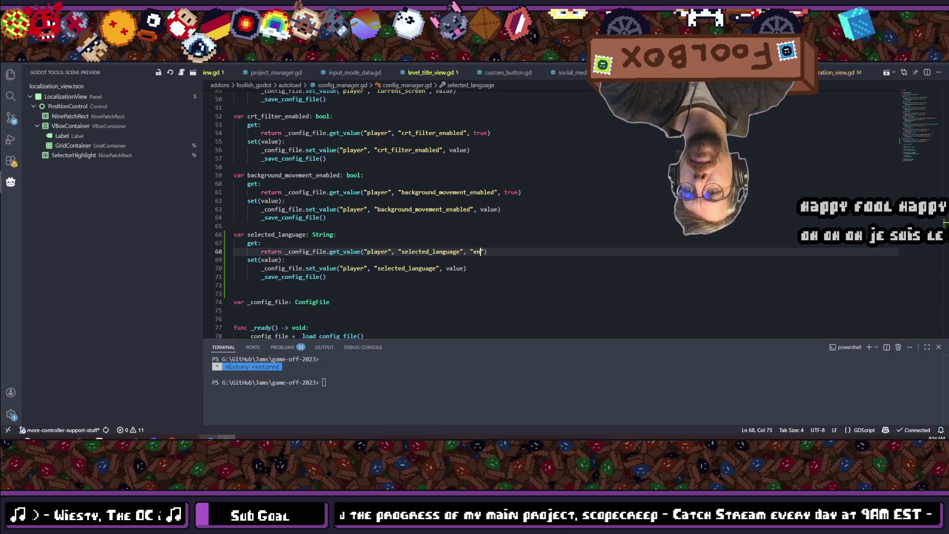
key(alt+Left)
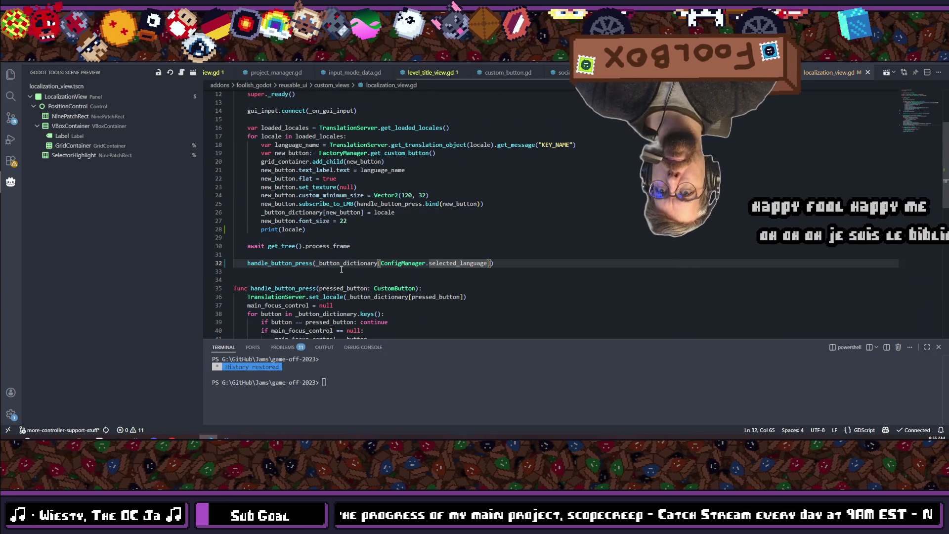
- Delete the print(locale) line 28 and save localization_view.gd
click(311, 229)
drag(311, 229, 257, 230)
key(BackSpace)
key(BackSpace)
key(ctrl+s)
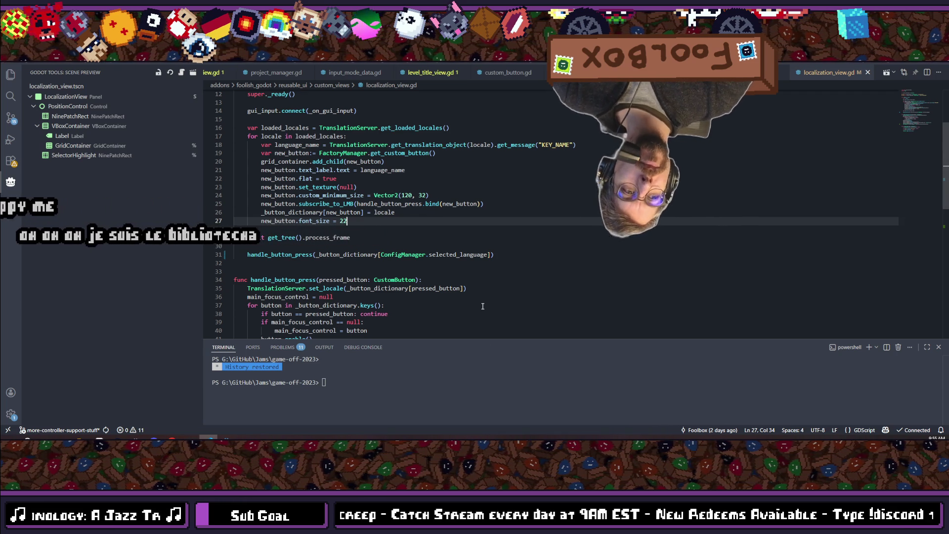
- Review the toggle_option_view and selected-language lines, then return to Godot Engine
scroll(409, 232, down, 2)
scroll(397, 228, down, 3)
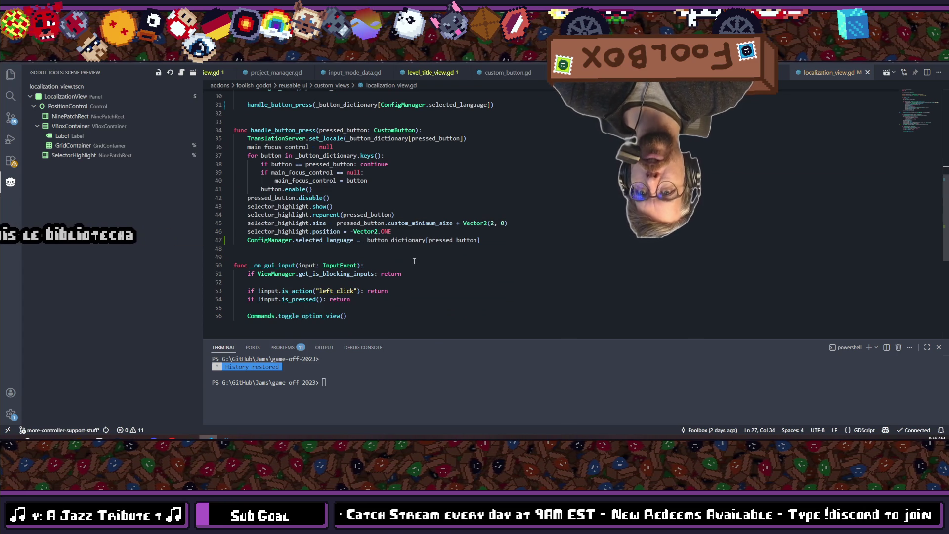
scroll(414, 259, down, 1)
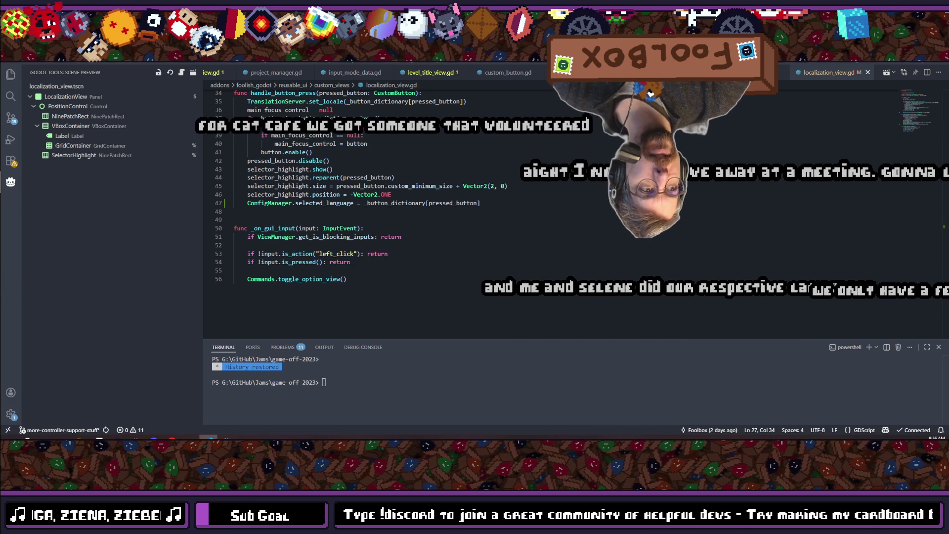
click(382, 289)
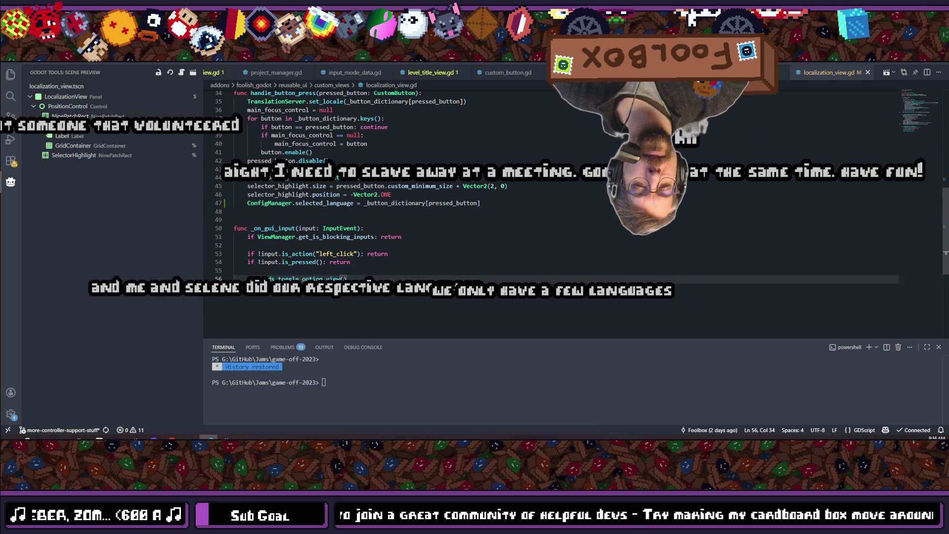
scroll(544, 213, up, 2)
click(481, 259)
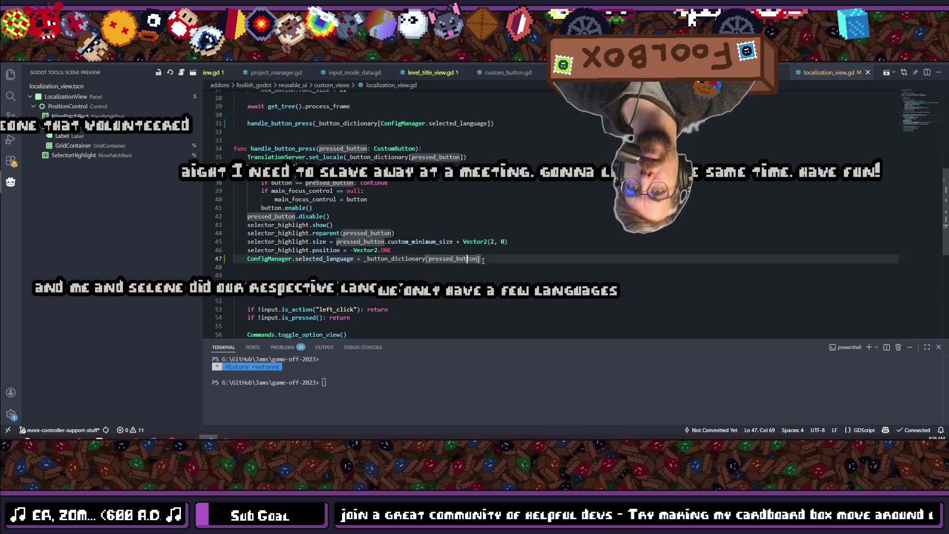
click(226, 438)
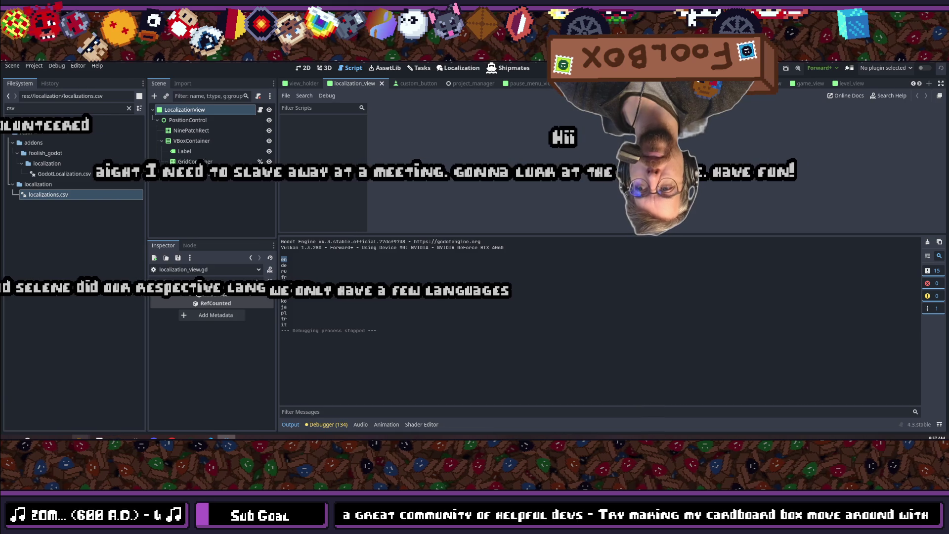
- Navigate the File Explorer window to %appdata% via its address bar
mouse_move(172, 438)
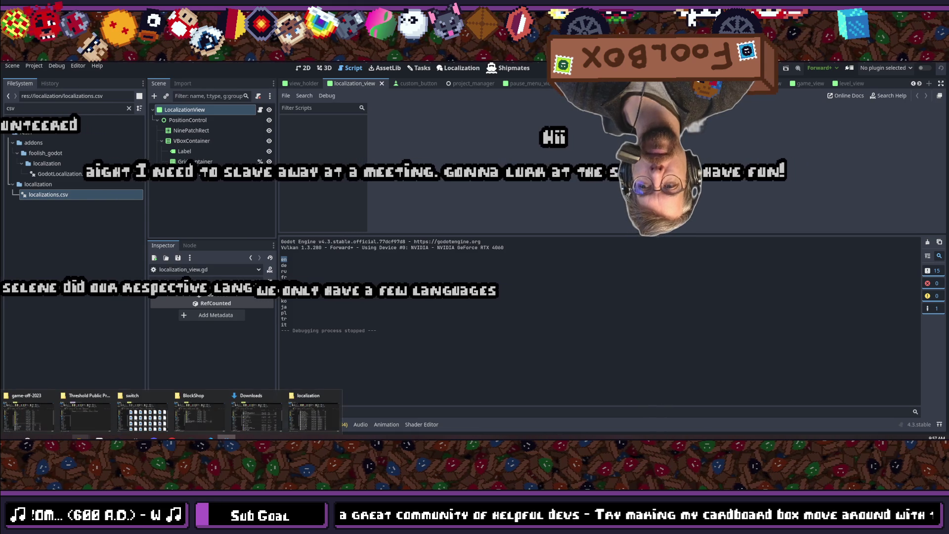
click(321, 411)
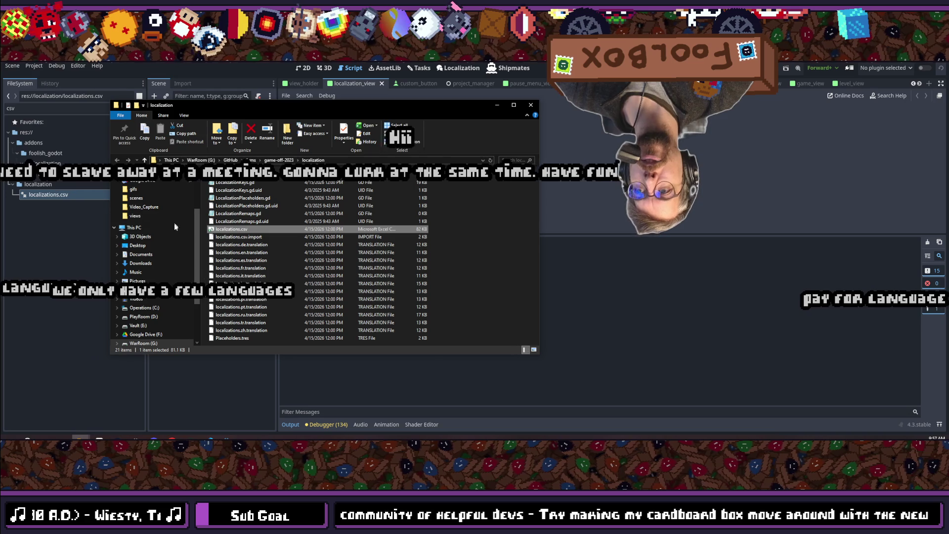
click(348, 160)
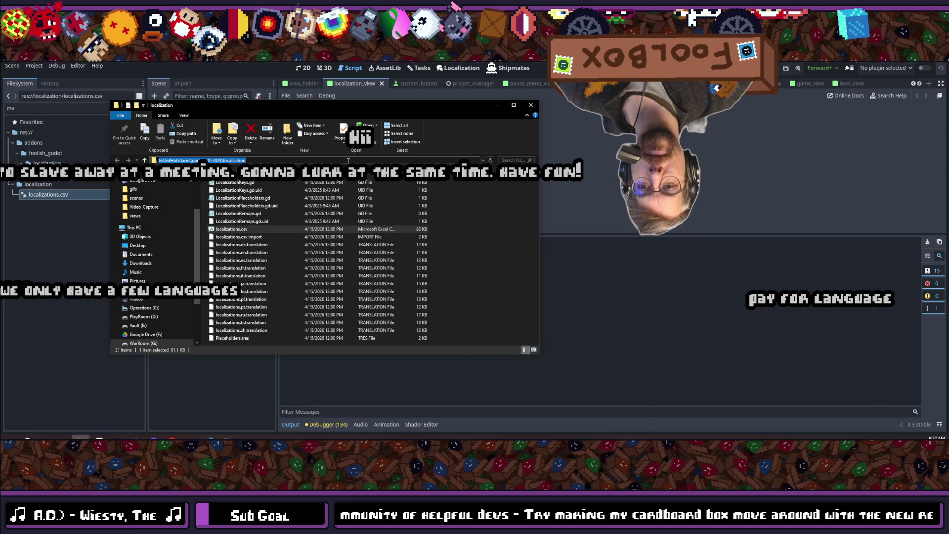
text(%appdata%)
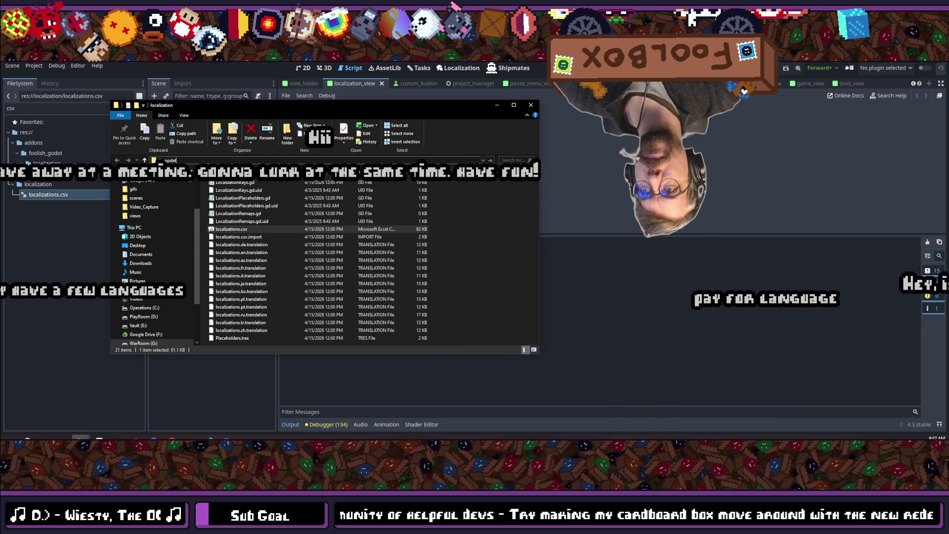
key(Return)
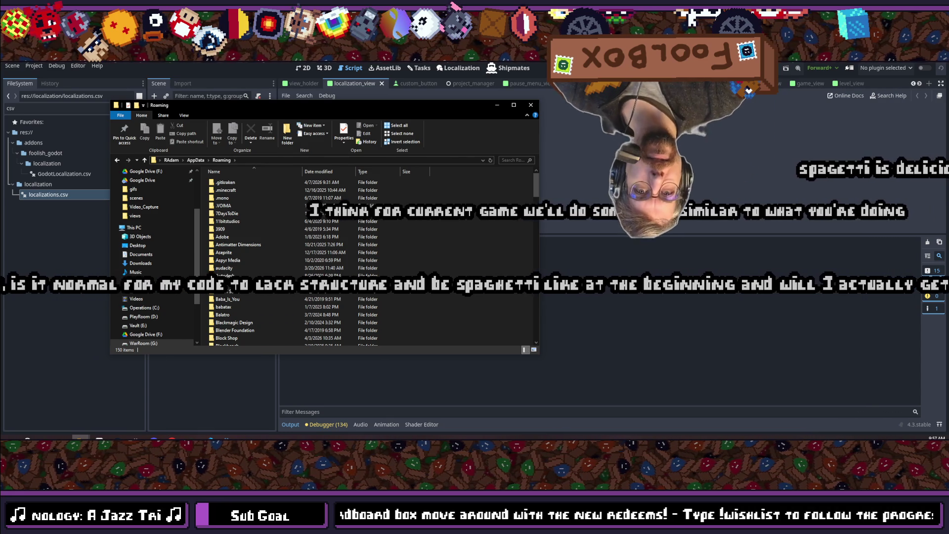
scroll(368, 208, down, 3)
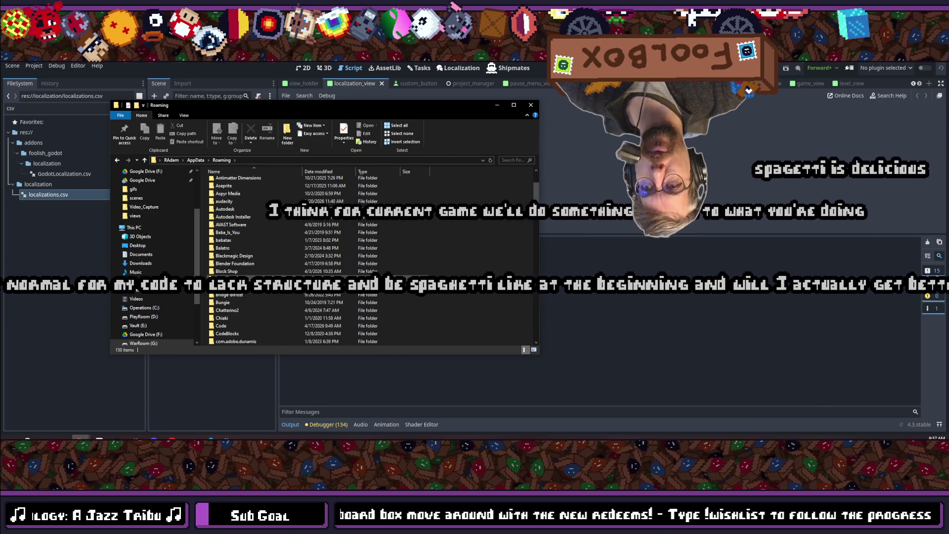
scroll(336, 266, down, 10)
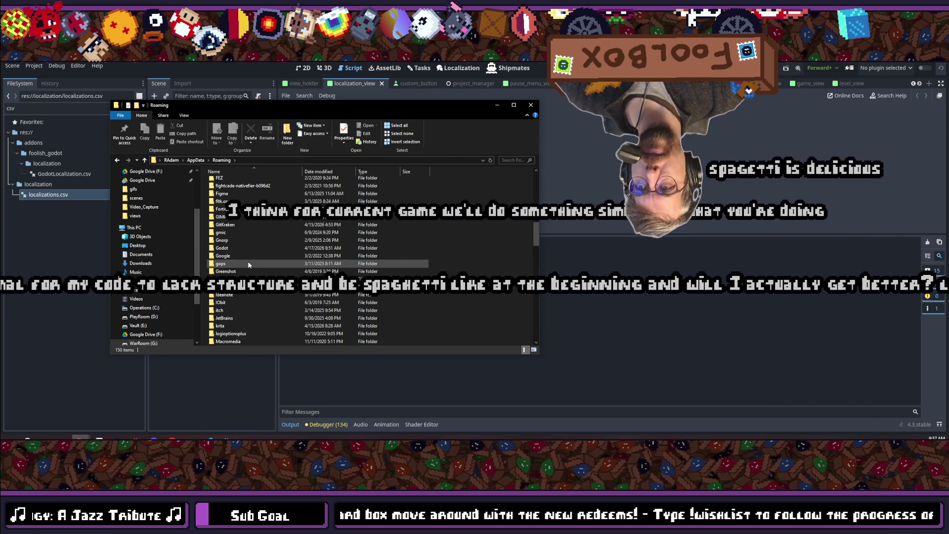
scroll(248, 265, up, 3)
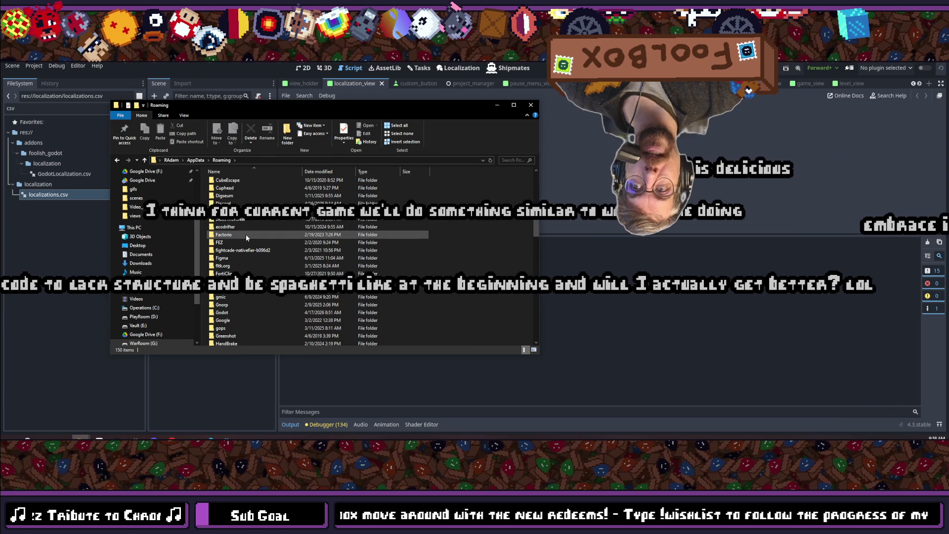
scroll(256, 261, down, 2)
scroll(256, 263, down, 12)
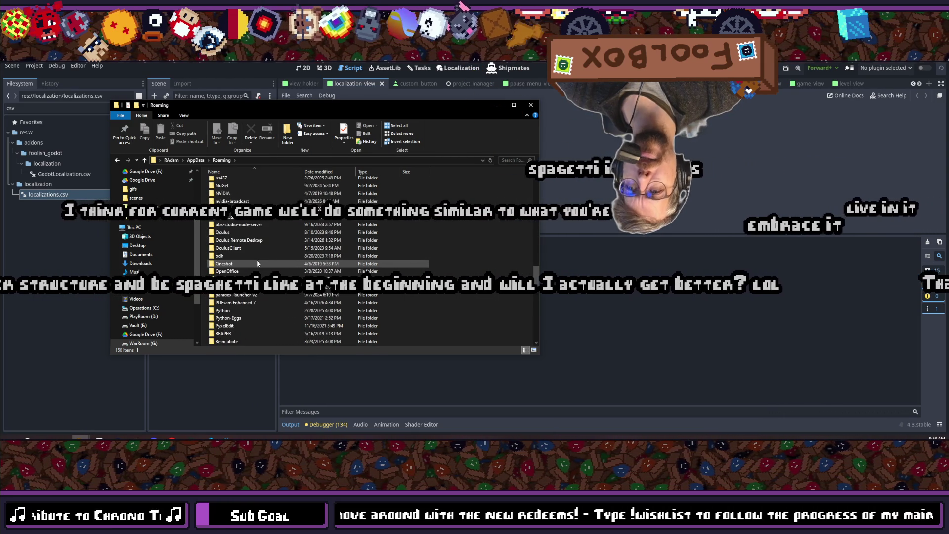
scroll(257, 263, down, 5)
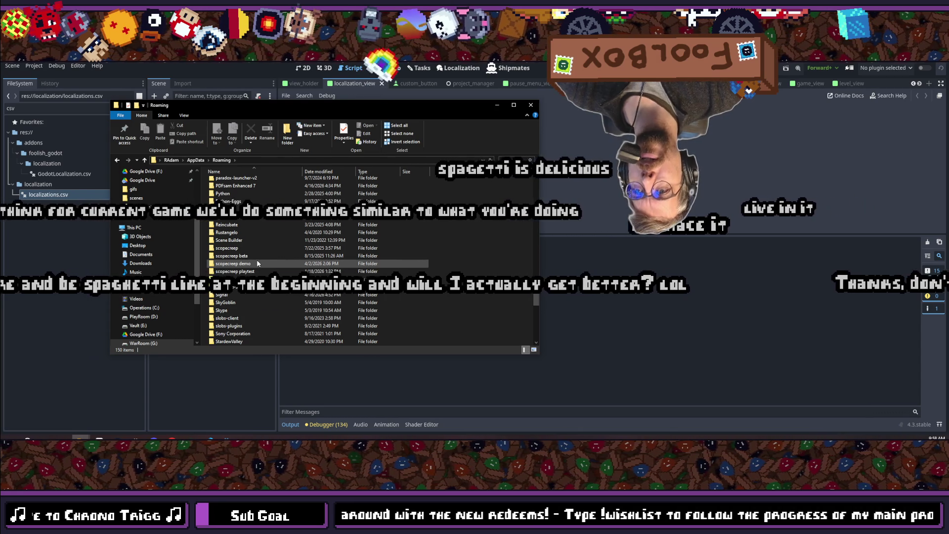
scroll(257, 263, up, 8)
scroll(257, 263, up, 20)
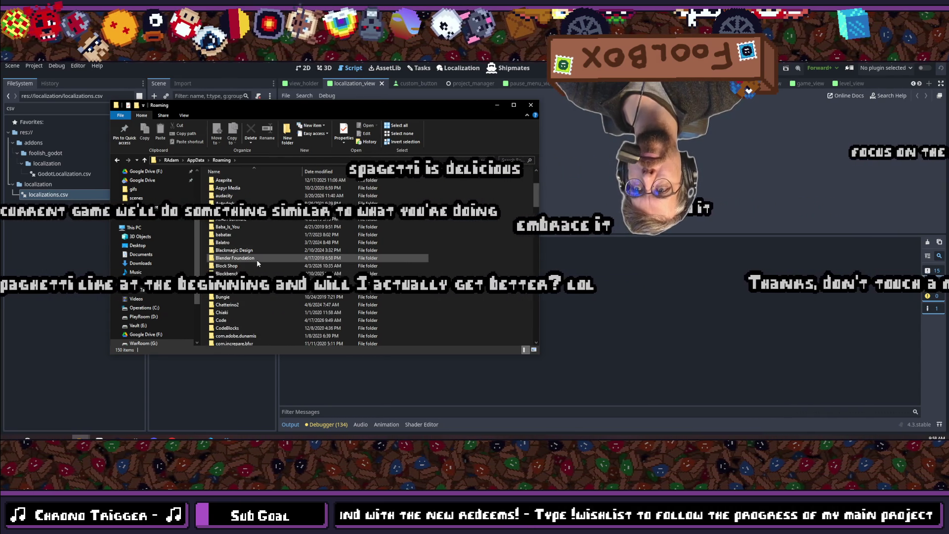
scroll(257, 263, down, 3)
scroll(257, 263, down, 7)
scroll(257, 264, down, 3)
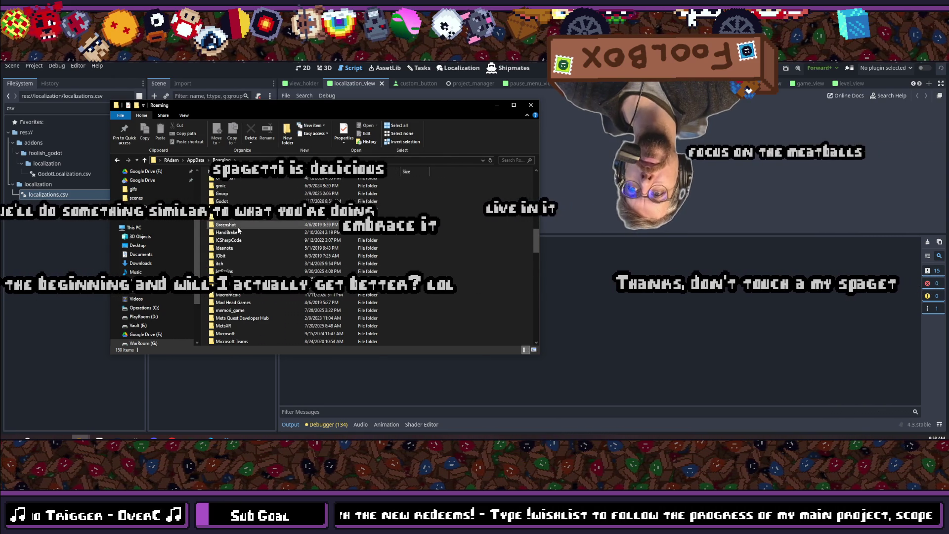
double_click(222, 201)
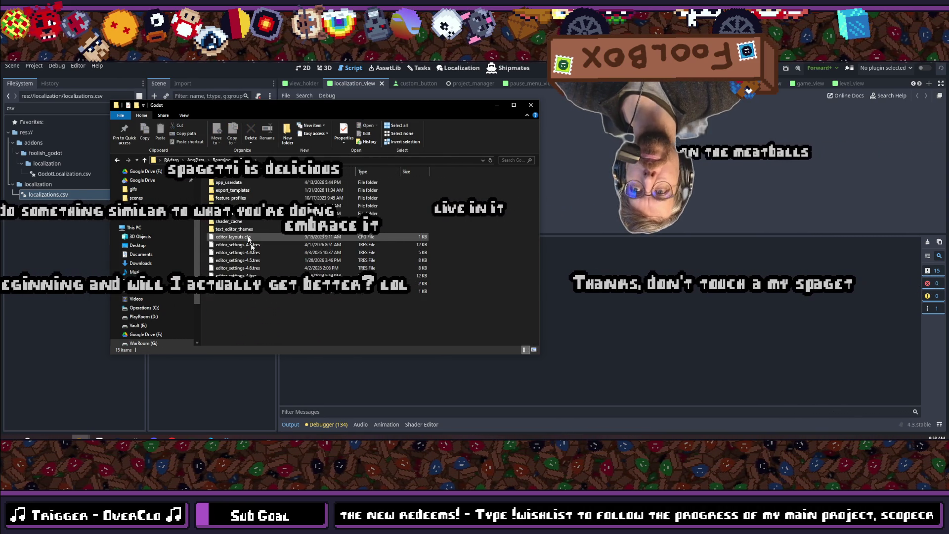
click(117, 160)
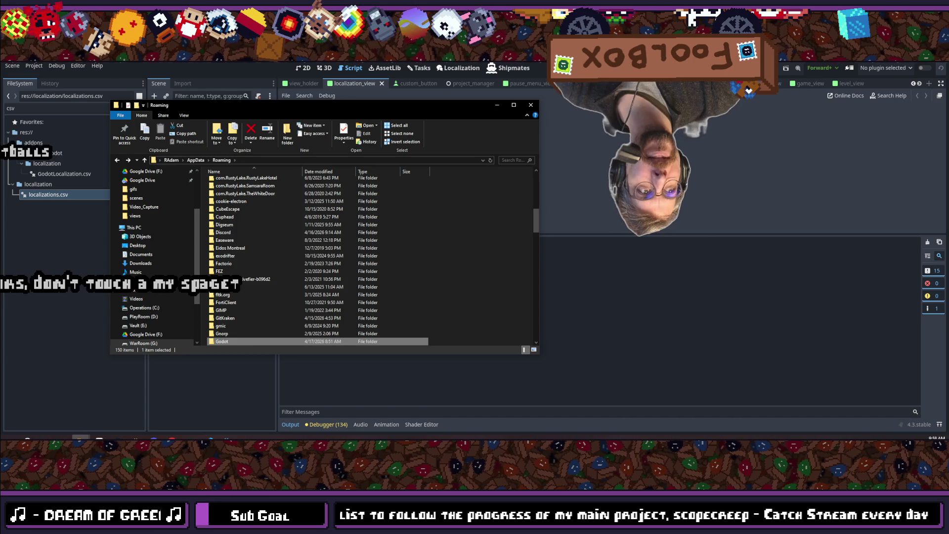
scroll(303, 259, down, 2)
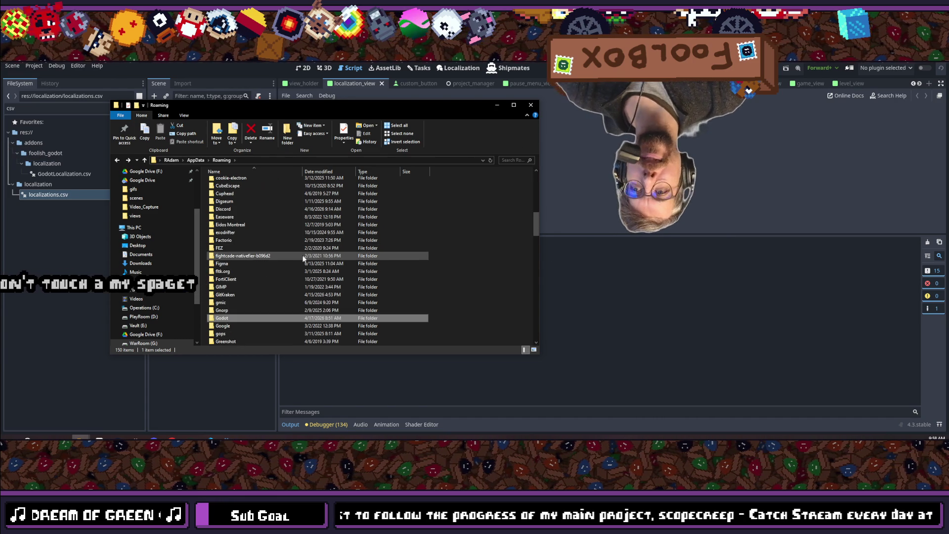
scroll(304, 259, down, 3)
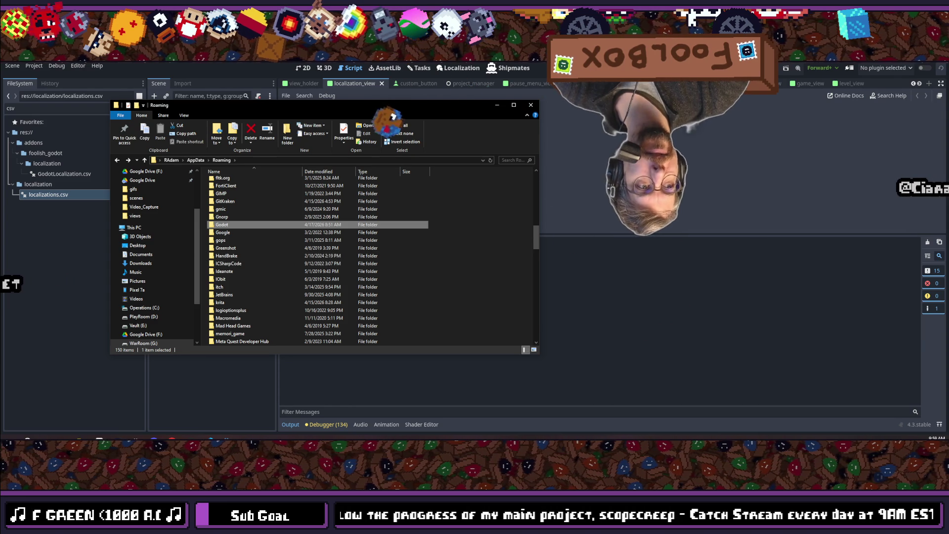
click(382, 86)
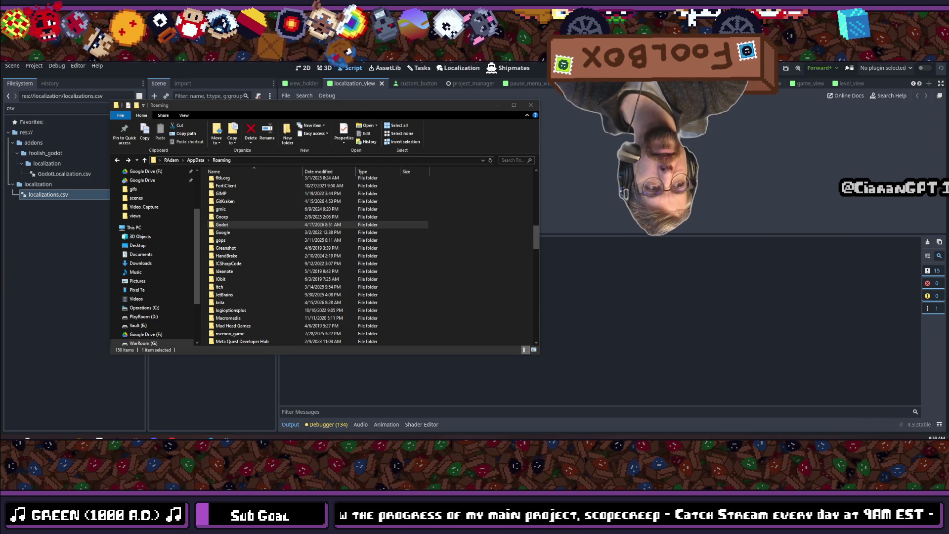
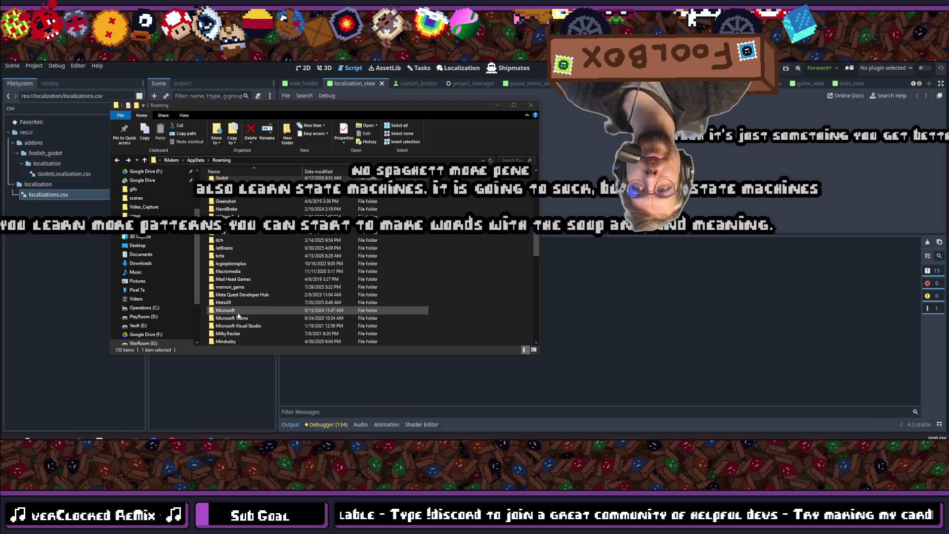
- Find and open the Block Shop folder in Roaming, then select player.cfg
scroll(248, 288, down, 2)
scroll(247, 288, down, 1)
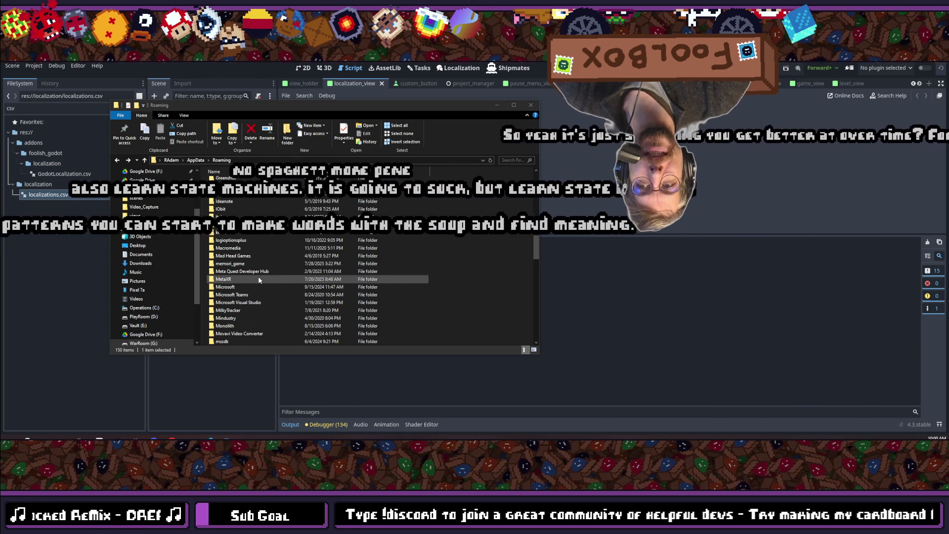
scroll(259, 279, up, 4)
scroll(259, 280, up, 10)
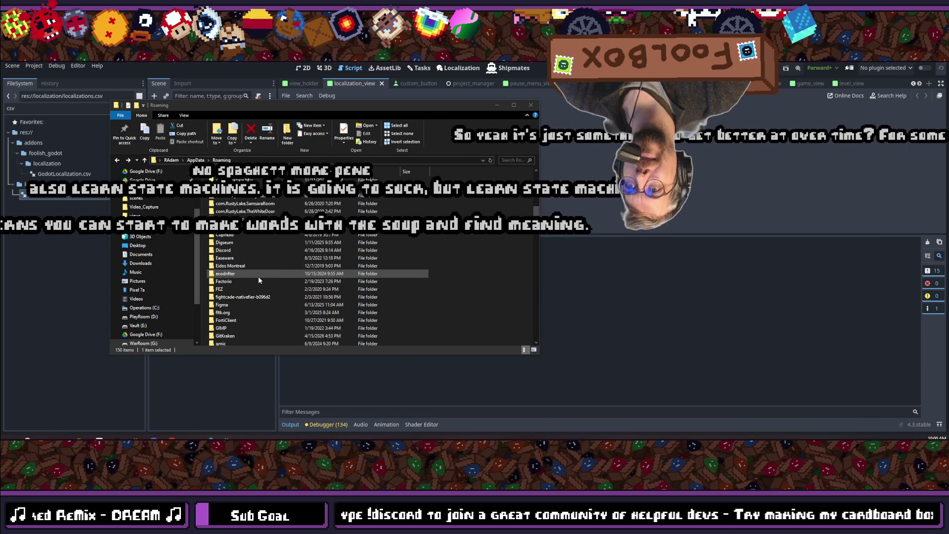
scroll(258, 281, down, 6)
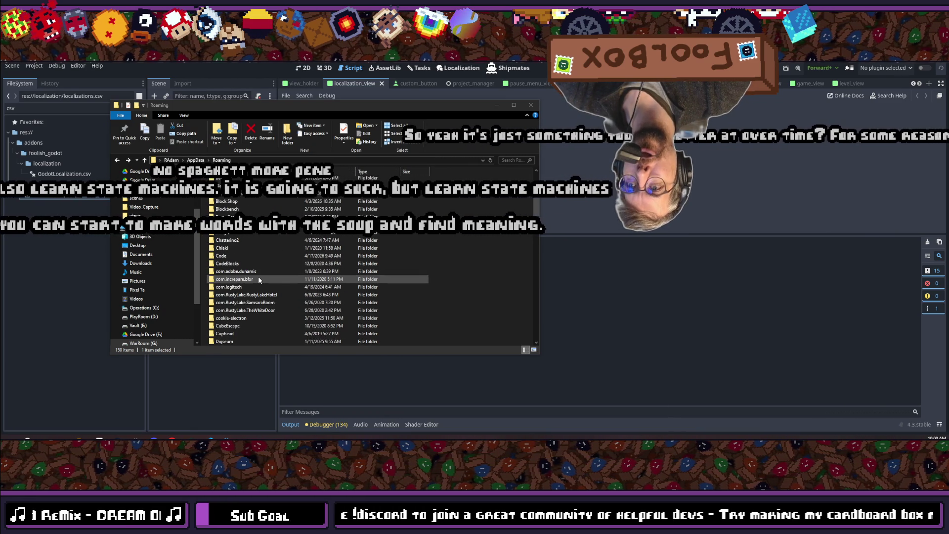
scroll(258, 280, down, 2)
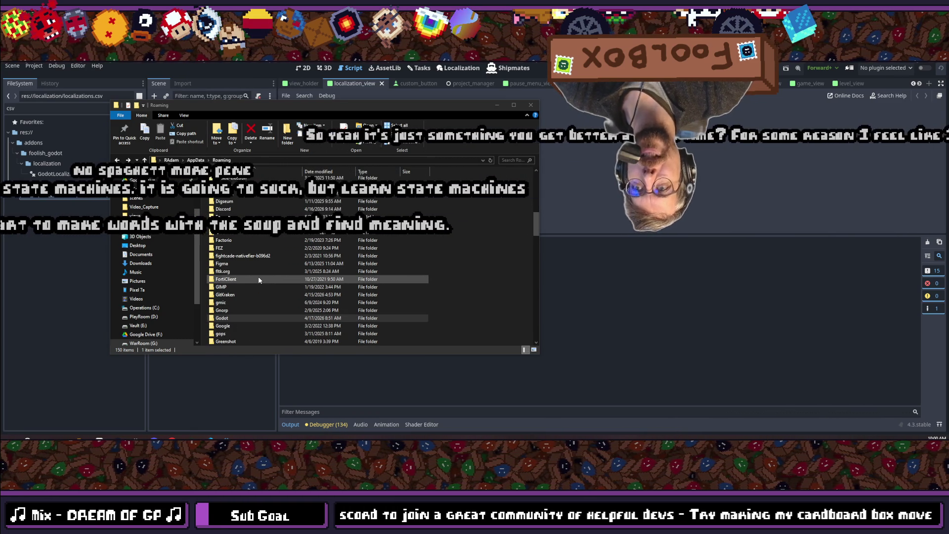
scroll(259, 280, down, 2)
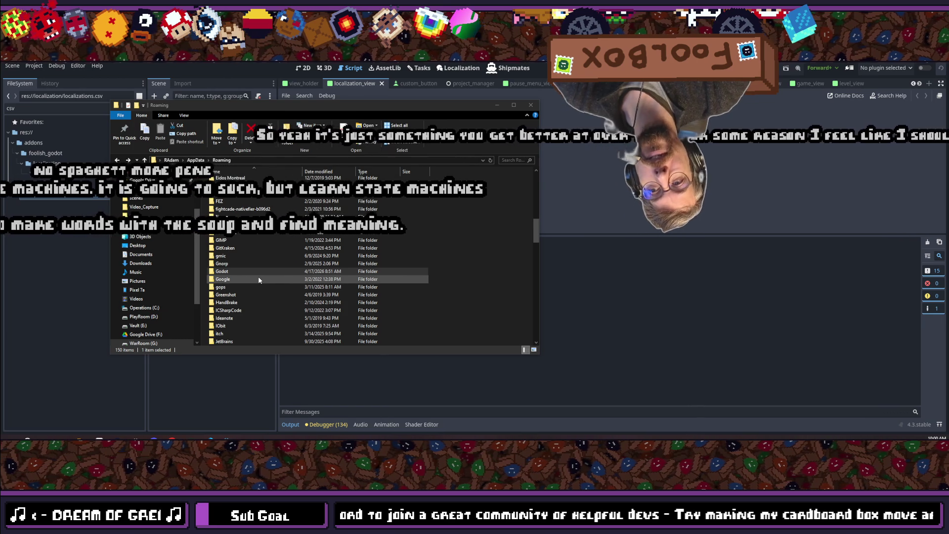
scroll(259, 284, down, 3)
scroll(270, 302, down, 4)
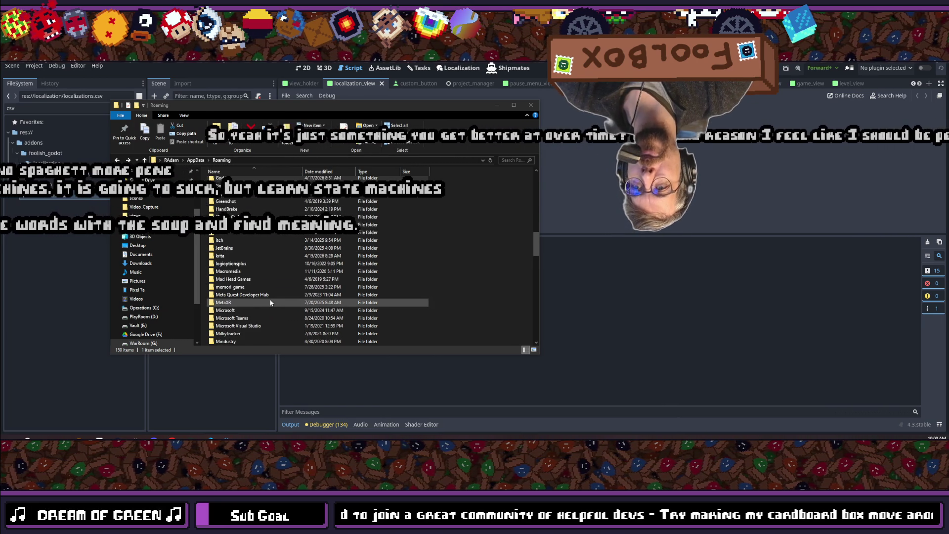
scroll(270, 303, down, 3)
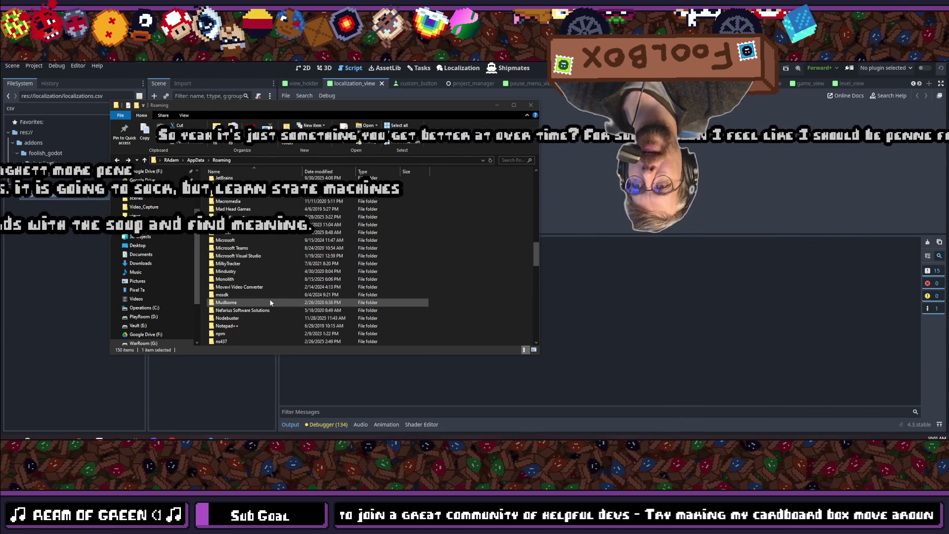
scroll(270, 302, down, 10)
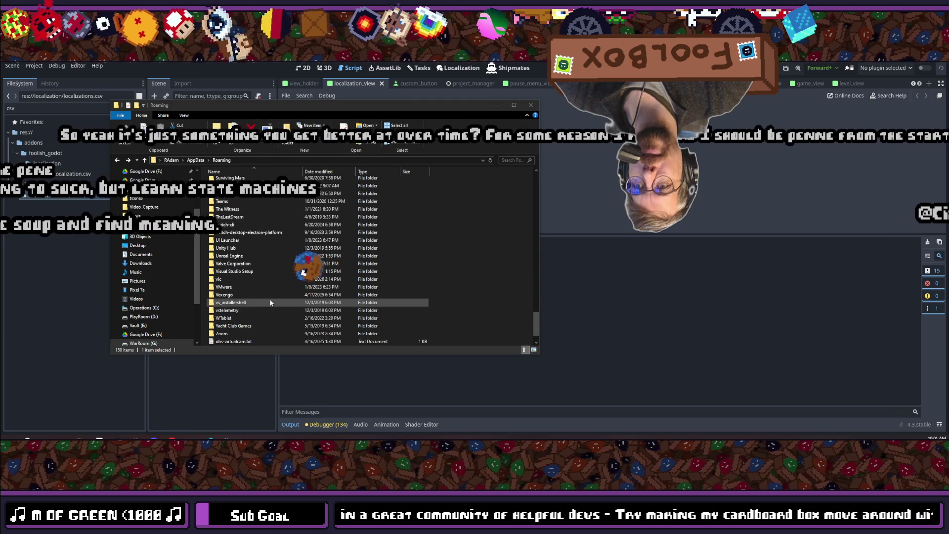
scroll(271, 302, up, 8)
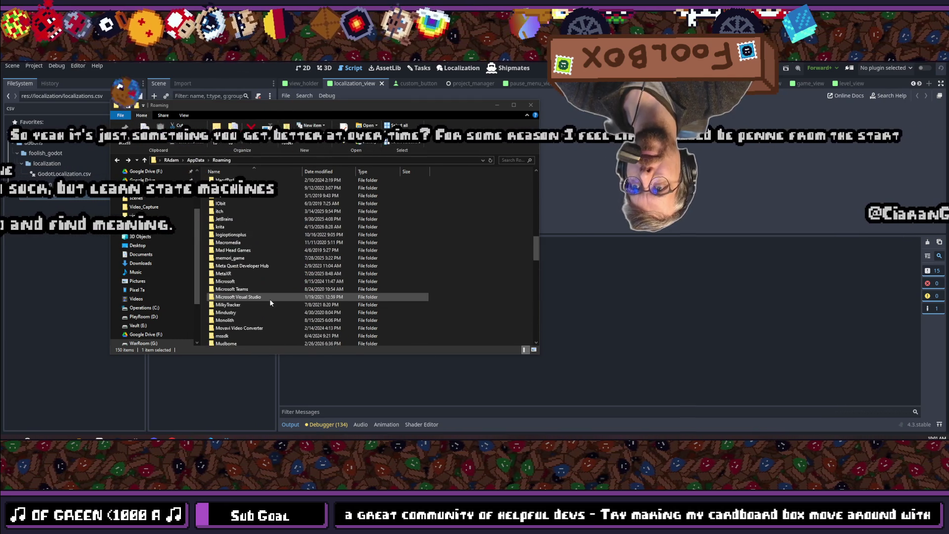
scroll(270, 302, up, 20)
scroll(271, 303, down, 1)
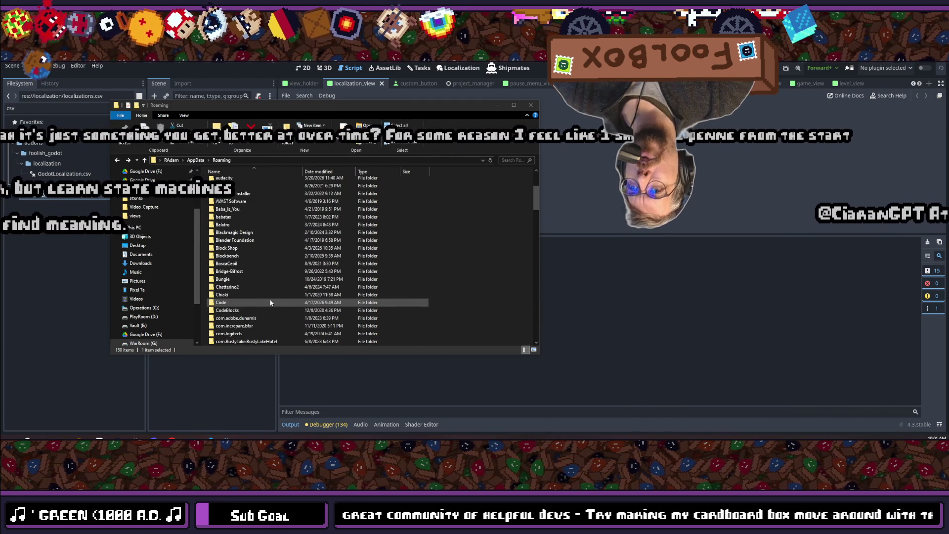
double_click(226, 249)
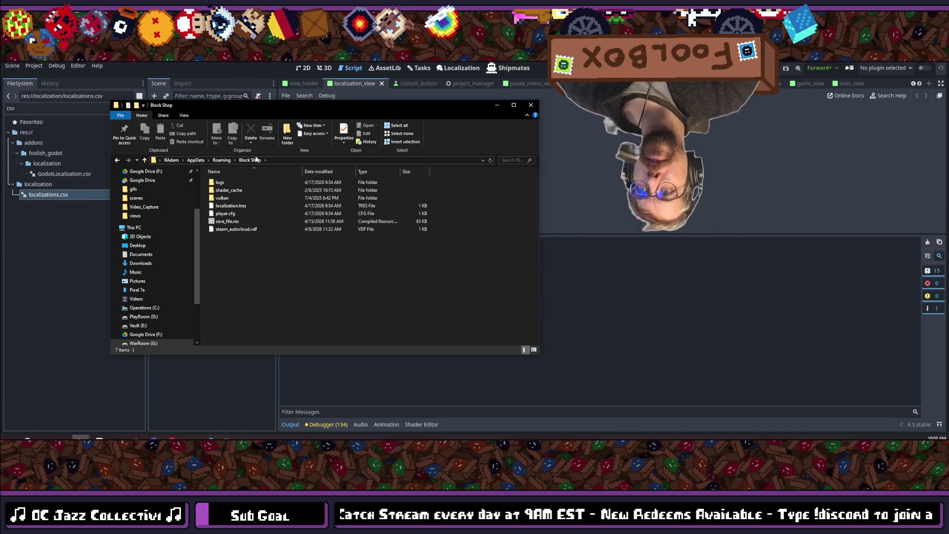
click(227, 214)
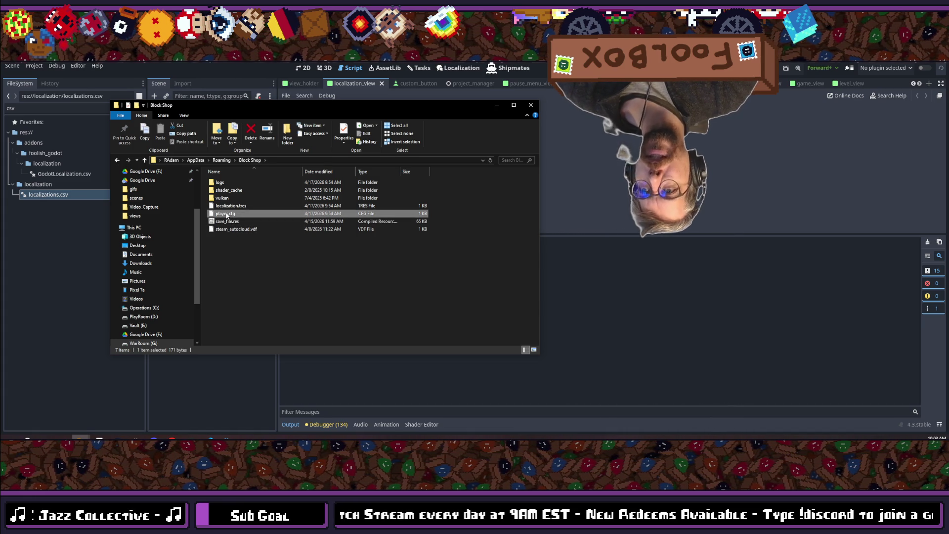
- Open player.cfg with the Edit with Notepad++ context-menu entry
right_click(226, 215)
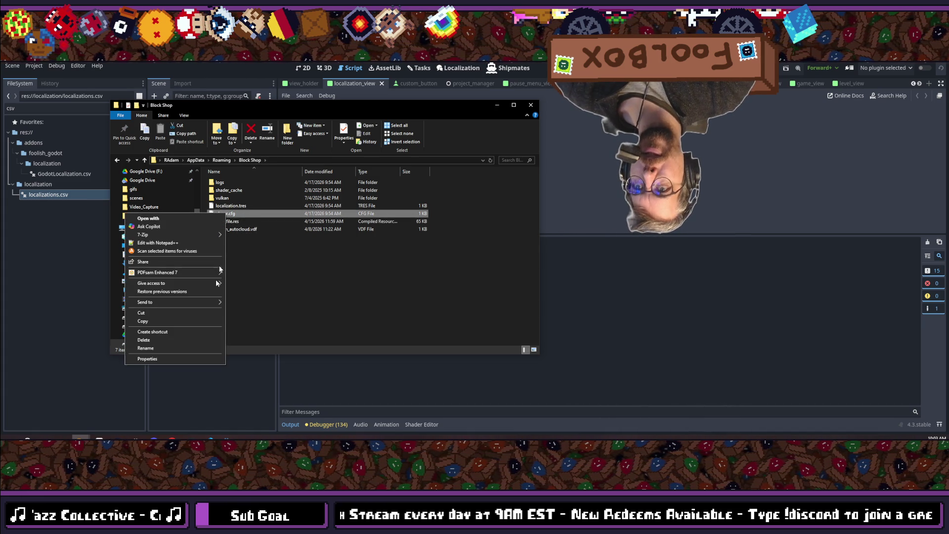
click(155, 243)
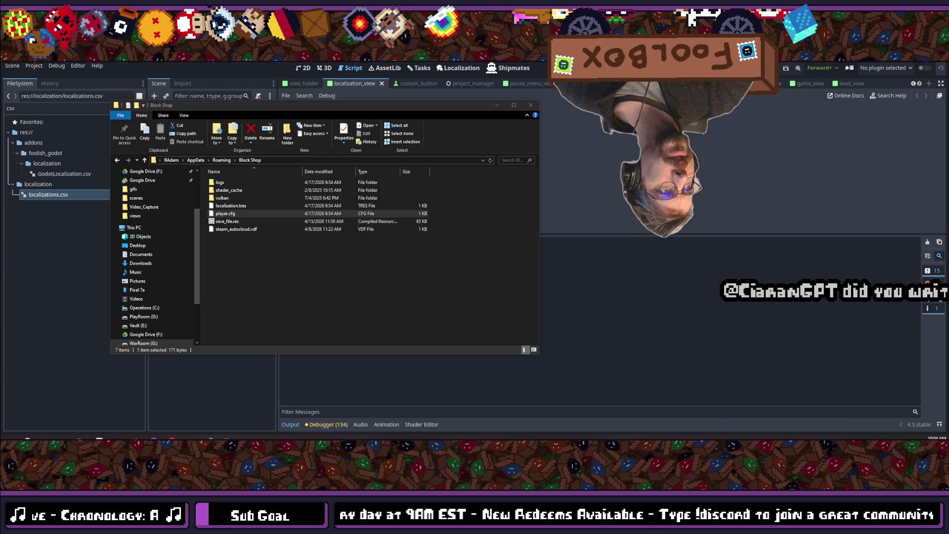
key(Return)
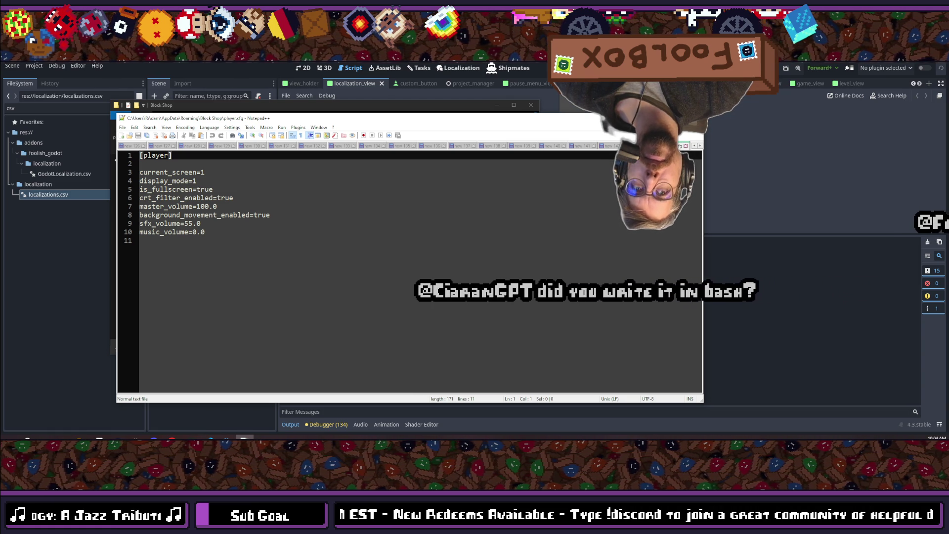
- Go from the player.cfg settings back to the Godot editor's dictionary error
key(alt+Tab)
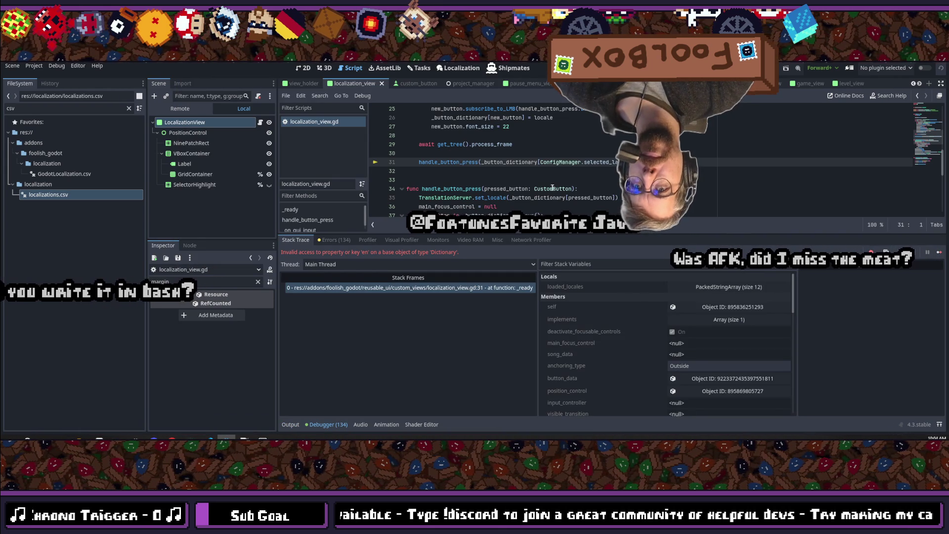
- Inspect line 31's values in the debugger, stop the session, and switch to VS Code
mouse_move(525, 162)
scroll(538, 199, up, 2)
scroll(538, 198, up, 5)
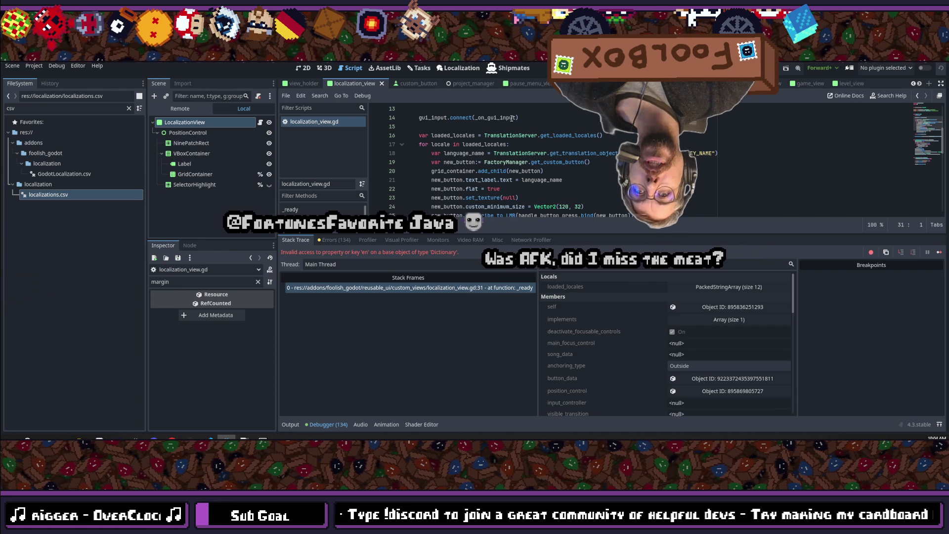
scroll(504, 148, down, 3)
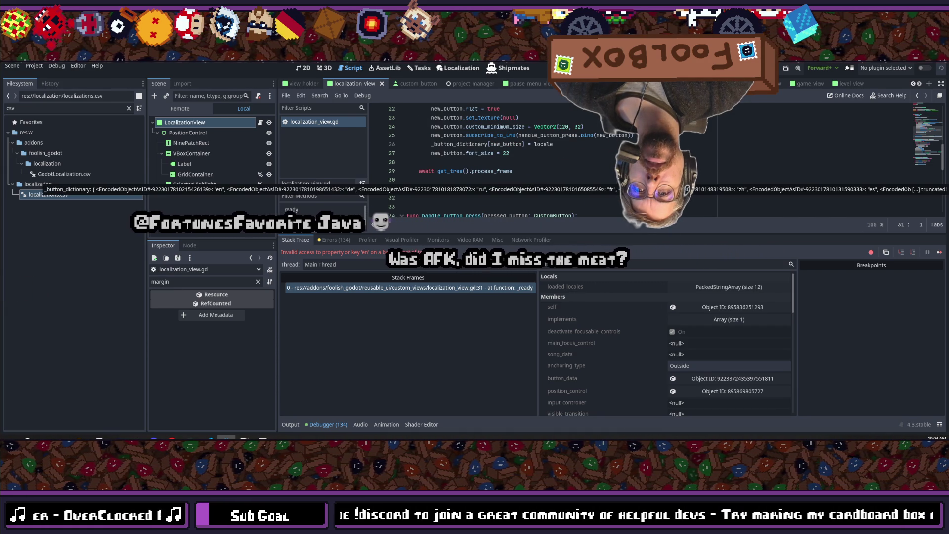
scroll(548, 124, down, 2)
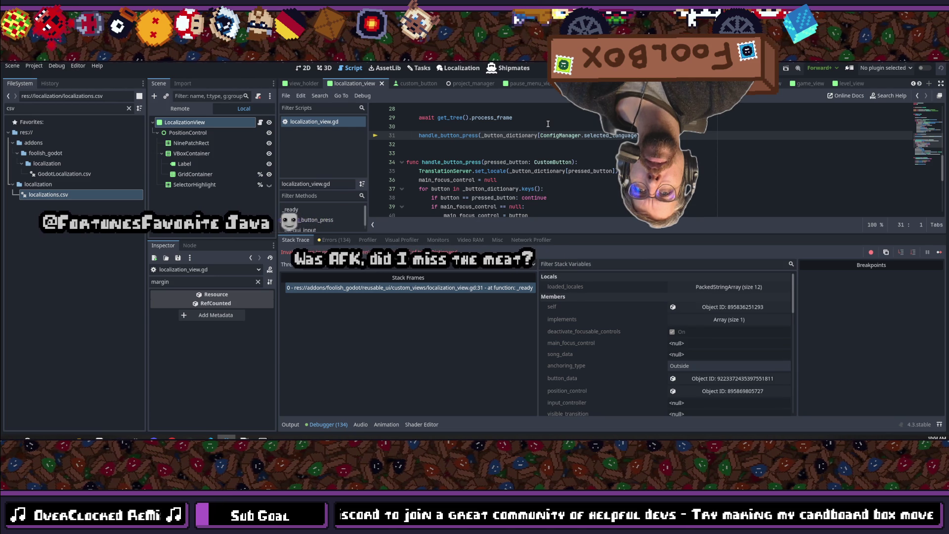
mouse_move(562, 134)
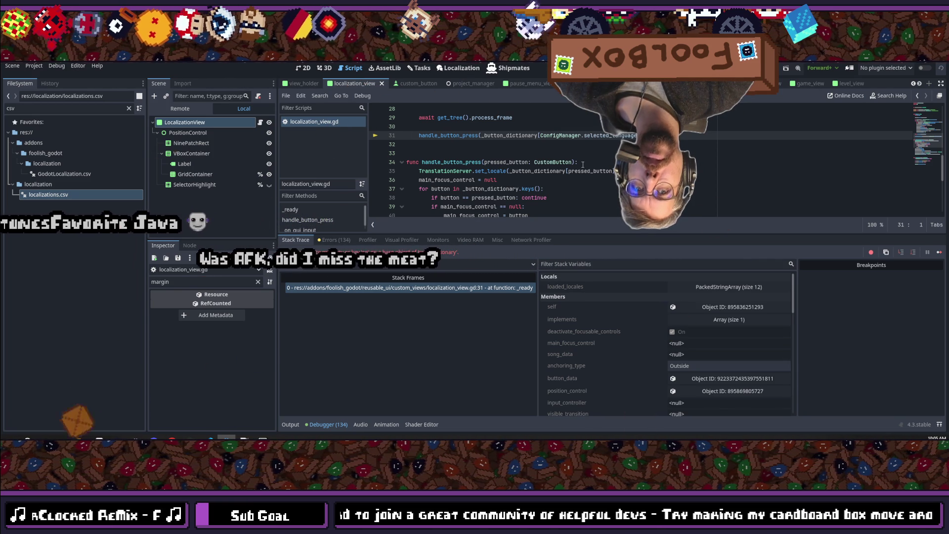
key(F8)
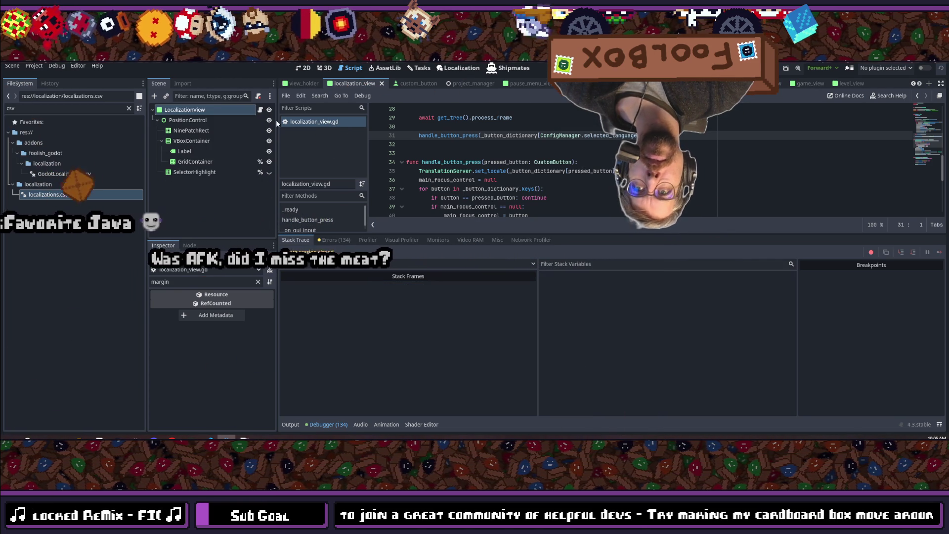
key(alt+Tab)
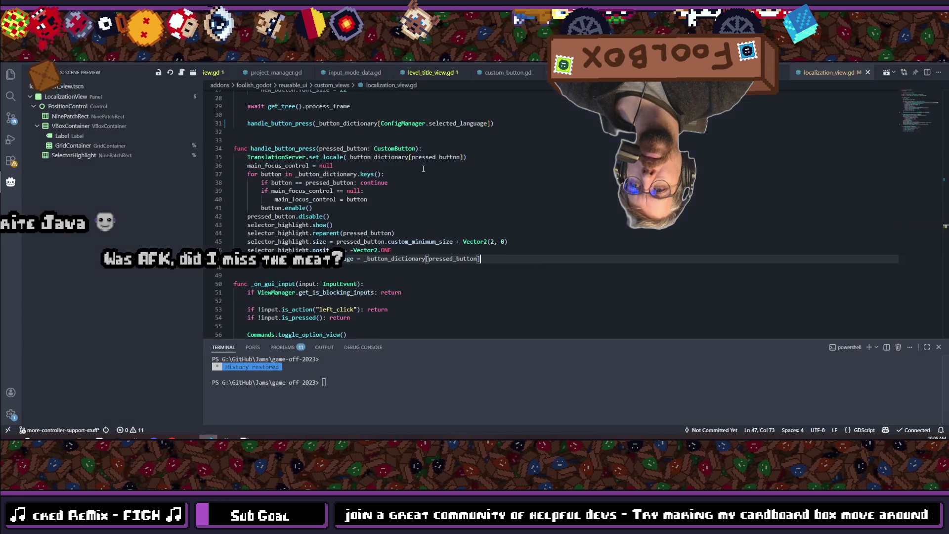
- Insert .values().find( after _button_dictionary on line 31
scroll(362, 226, up, 5)
click(330, 254)
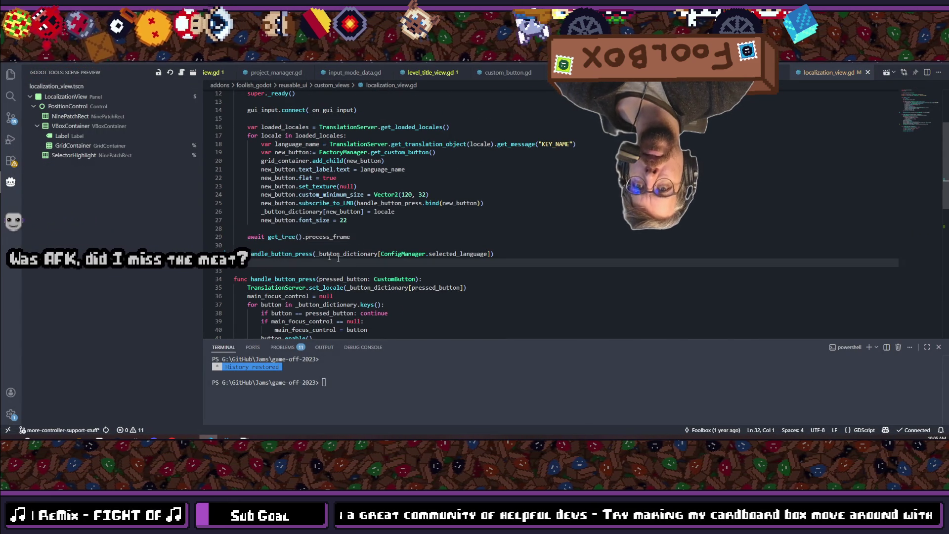
click(379, 253)
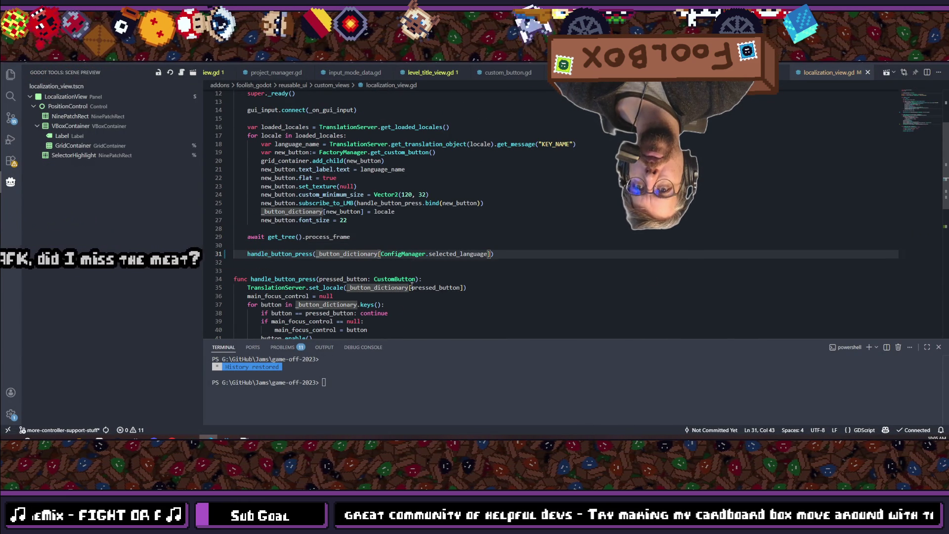
text(.)
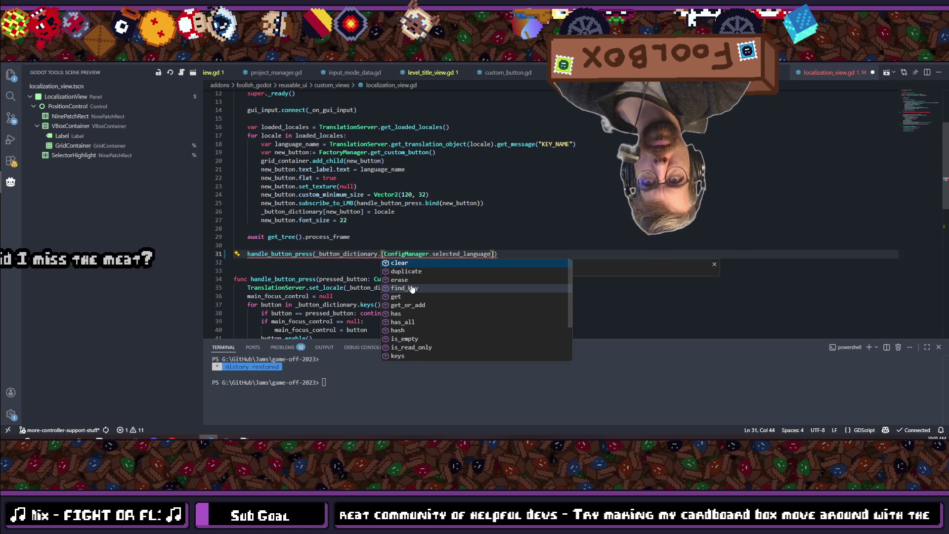
text(values()
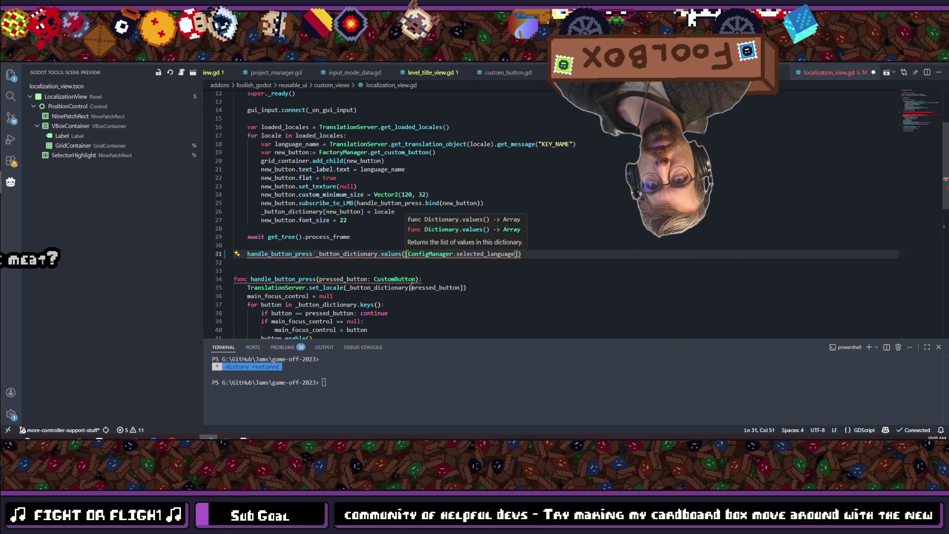
text().)
text(fi)
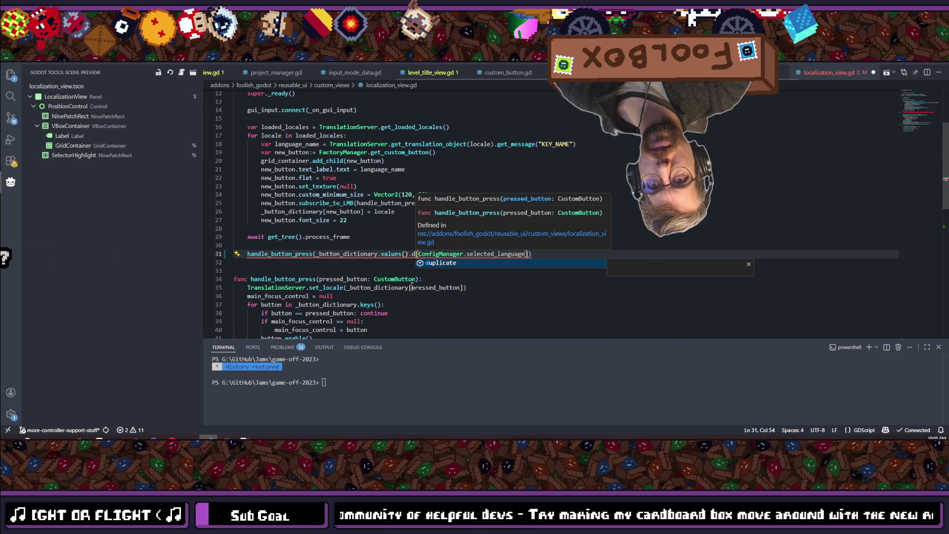
key(BackSpace)
key(BackSpace)
key(BackSpace)
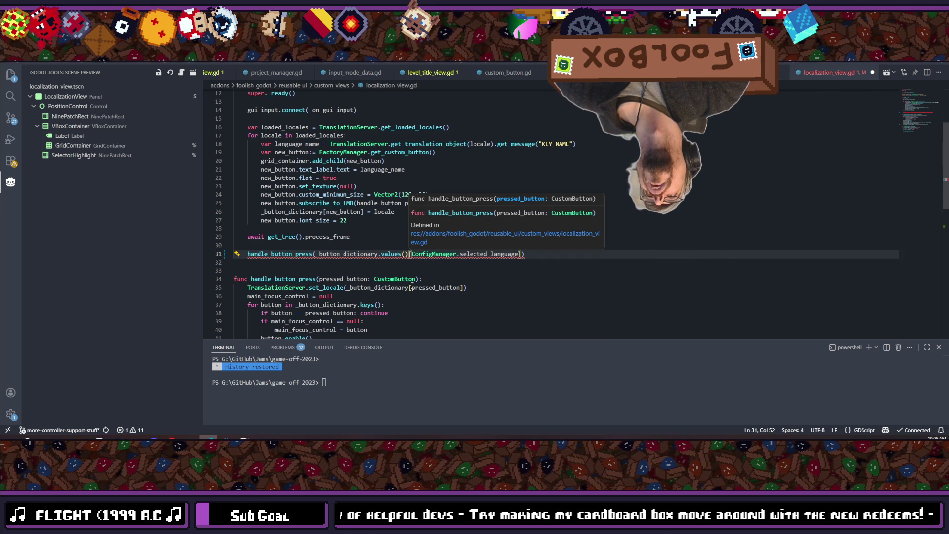
text(.in)
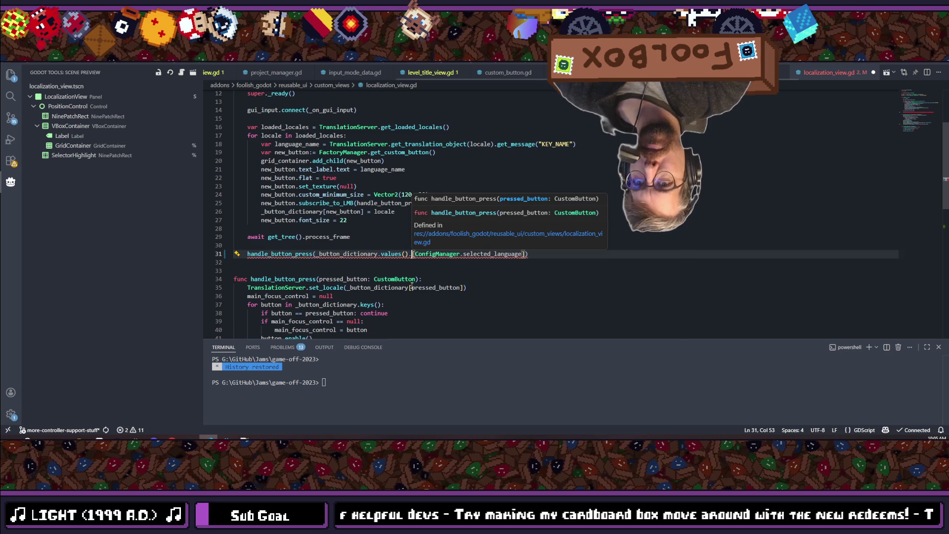
key(BackSpace)
key(BackSpace)
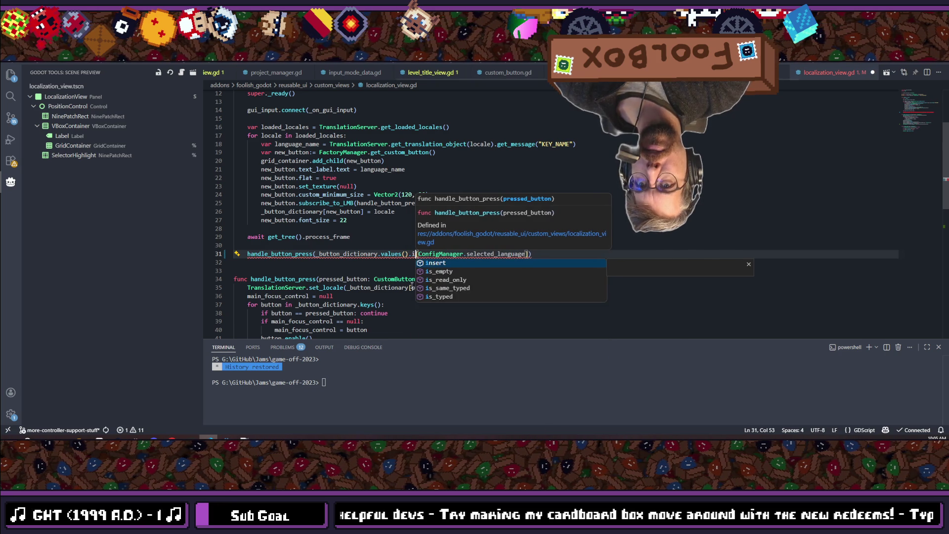
text(find)
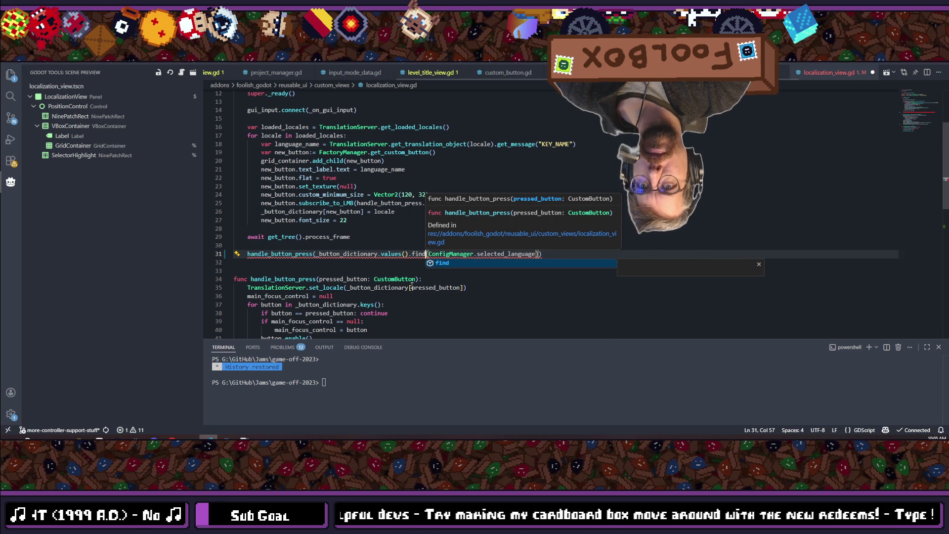
text(()
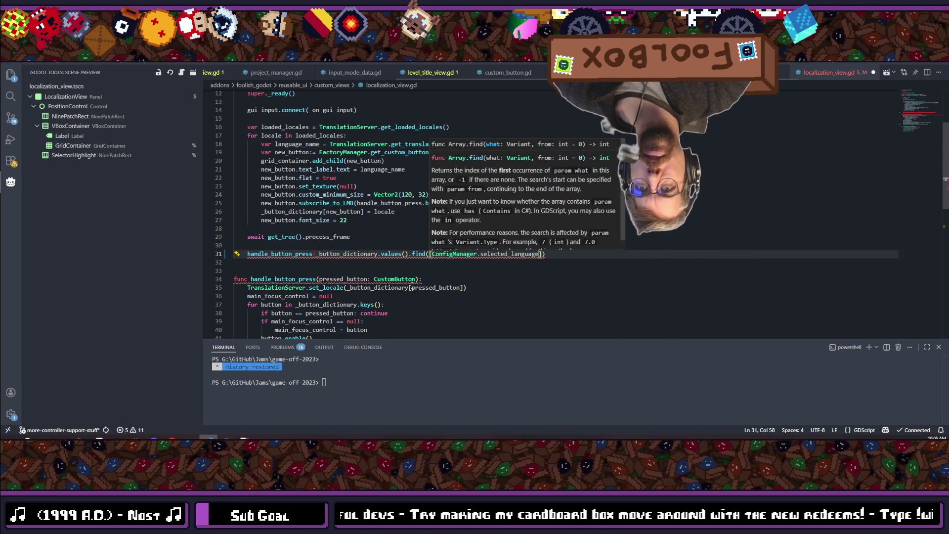
- Prefix the lookup with _button_dictionary.keys() and close it with '),'
click(541, 254)
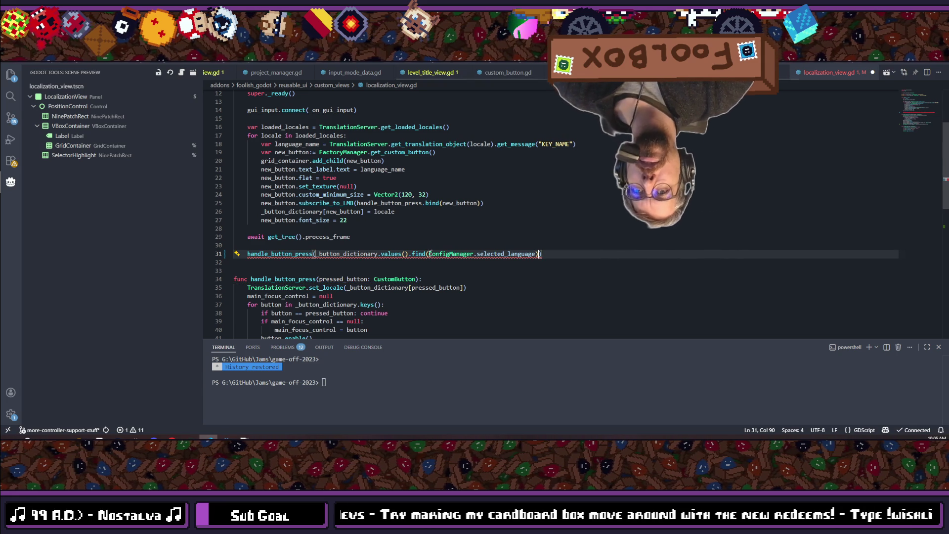
mouse_move(423, 255)
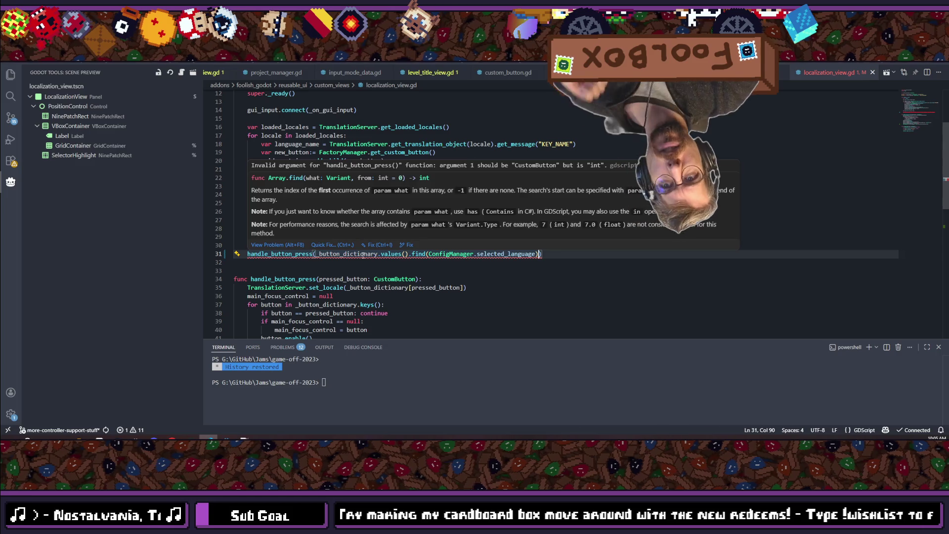
double_click(346, 254)
key(ctrl+c)
key(Left)
key(ctrl+v)
text(.key)
key(Tab)
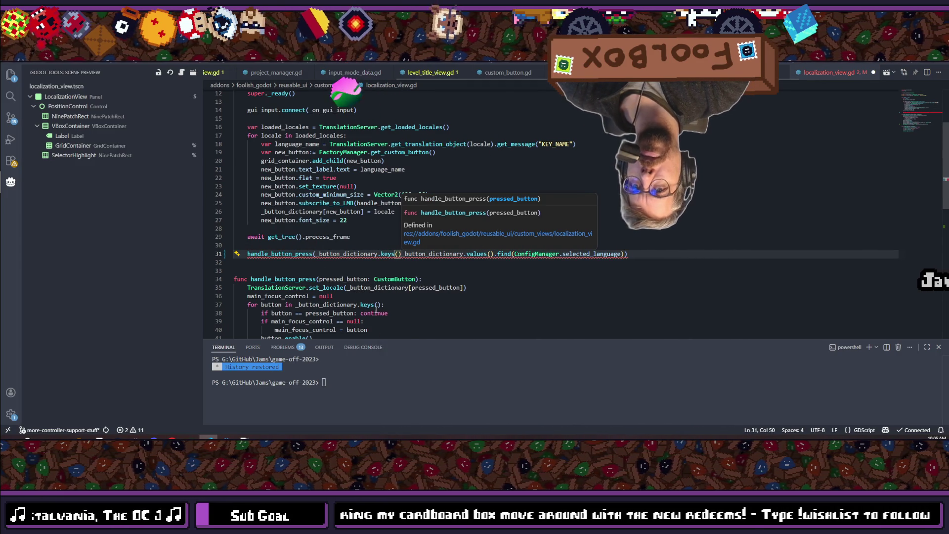
key(Escape)
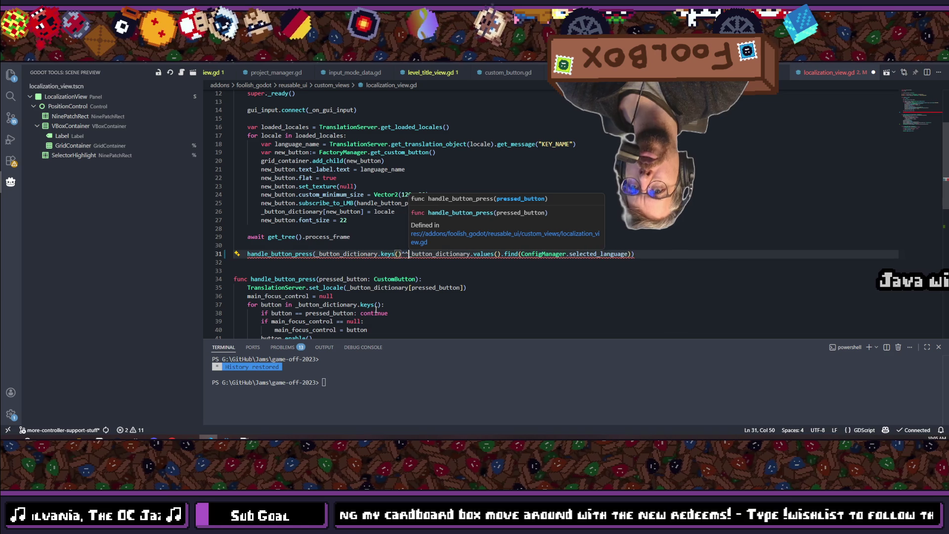
key(BackSpace)
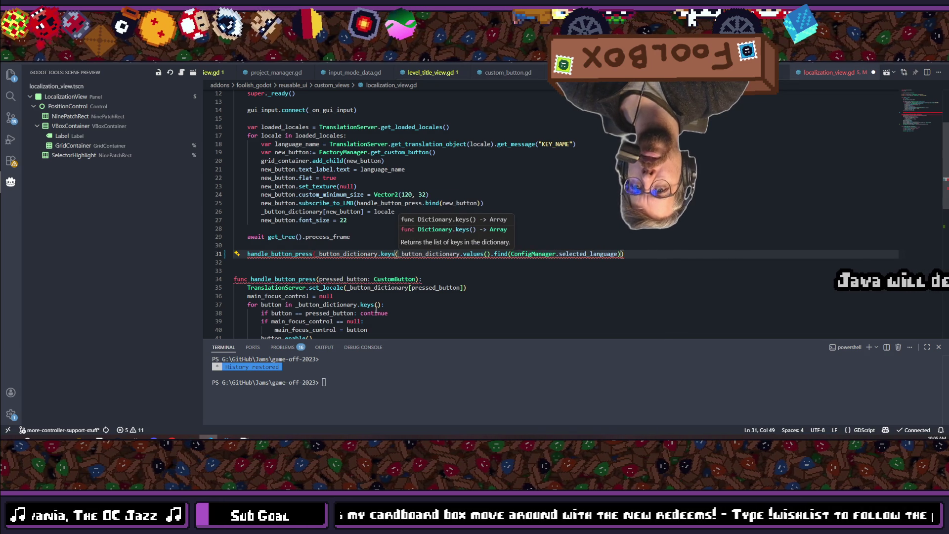
text())
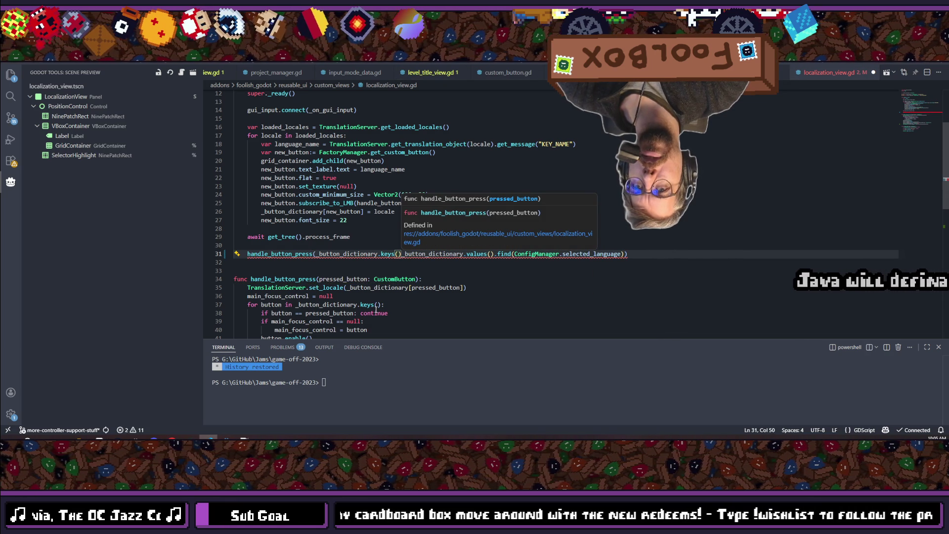
text(,)
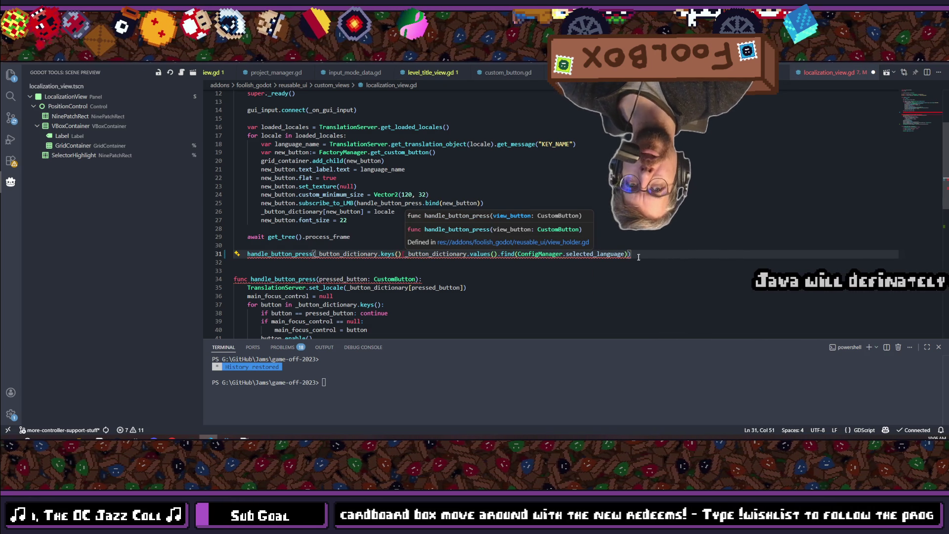
- Apply the quick fix turning the comma into an index bracket, then return to Godot
click(626, 254)
key(ctrl+period)
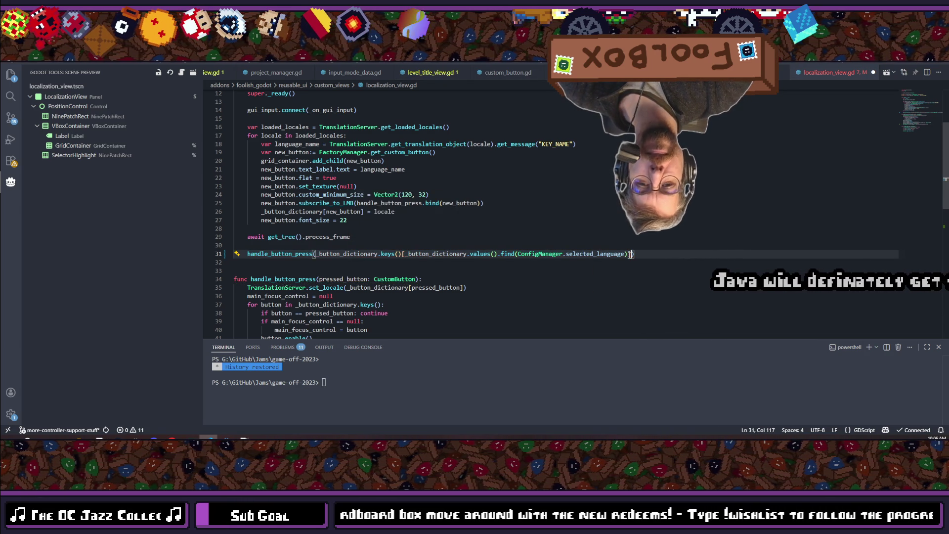
key(Return)
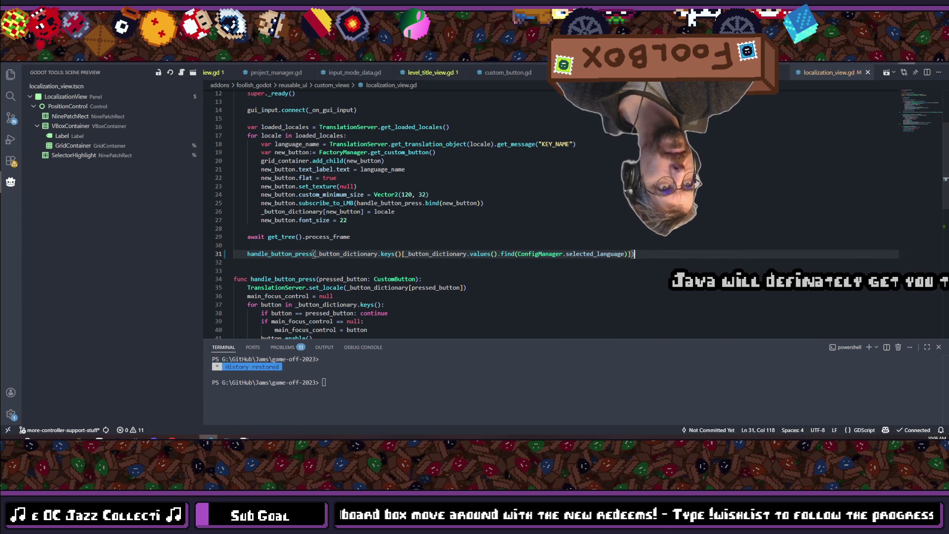
key(alt+Tab)
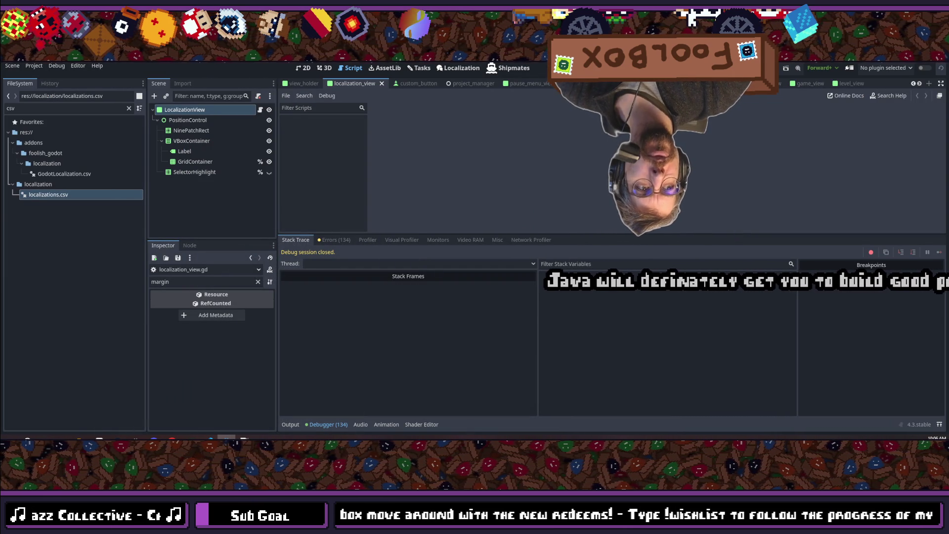
- Save the scene with Ctrl+S and launch the game with F6
key(ctrl+s)
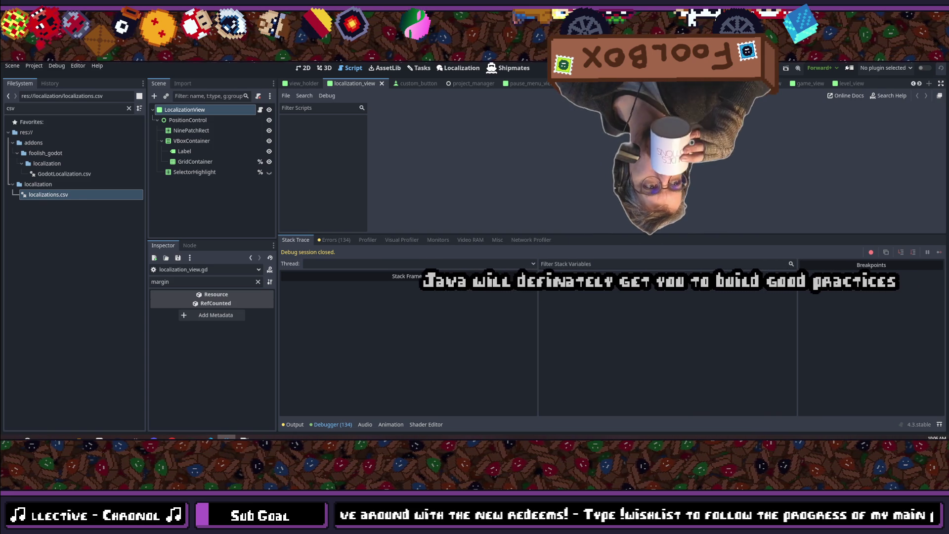
key(F6)
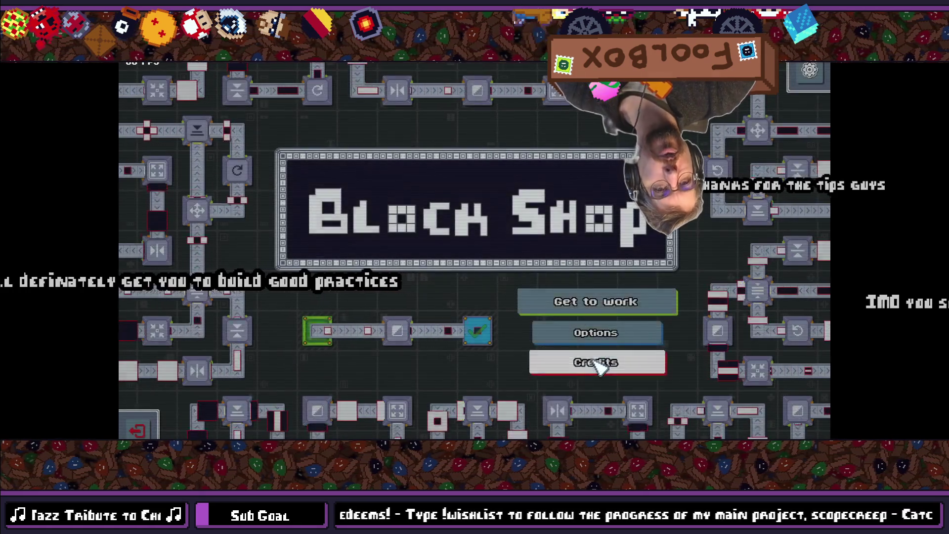
- Choose Deutsch under Options > Languages and go back to the main menu
click(594, 302)
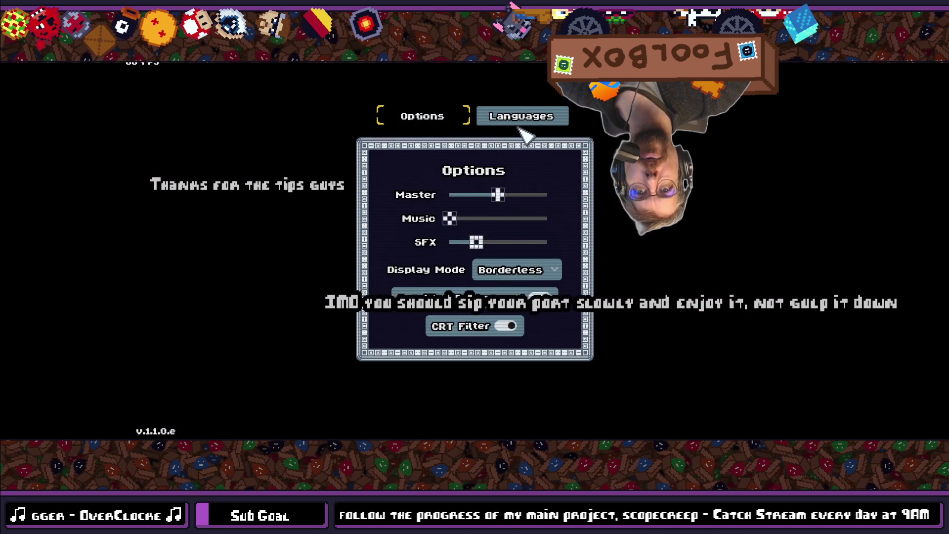
click(519, 124)
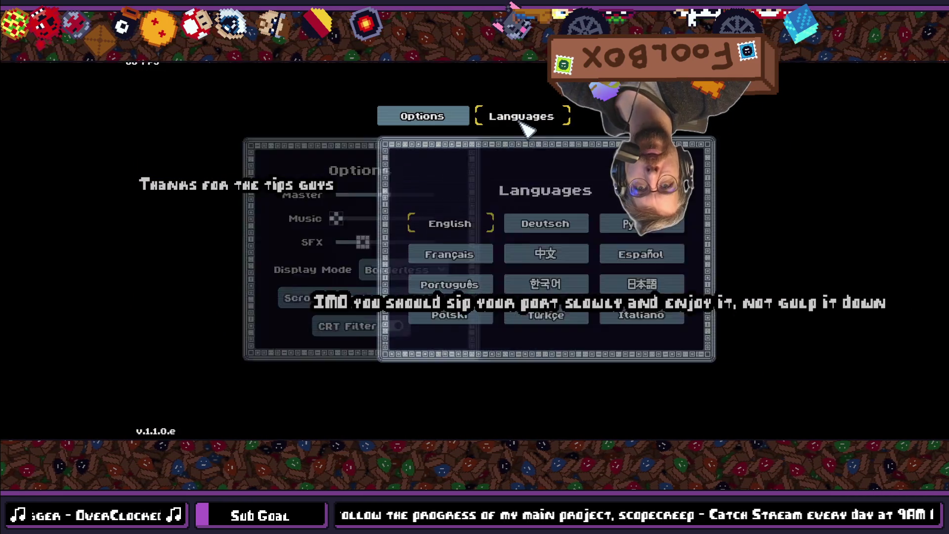
click(499, 228)
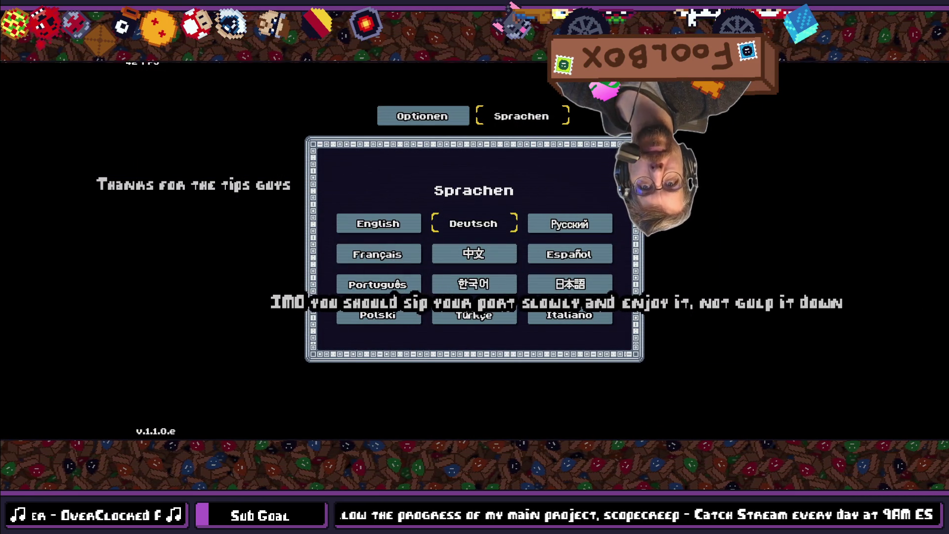
key(Escape)
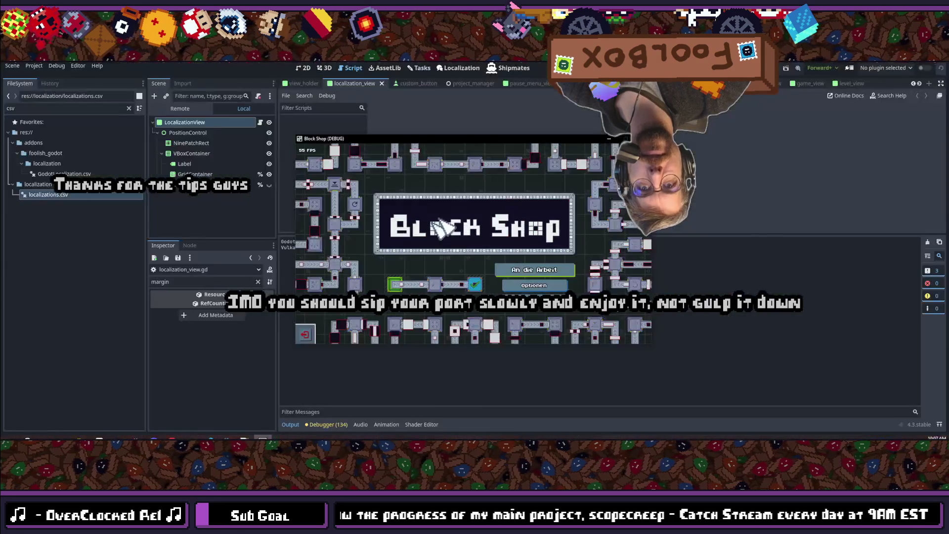
- Stop the game with F8, then relaunch the project with F5
key(F8)
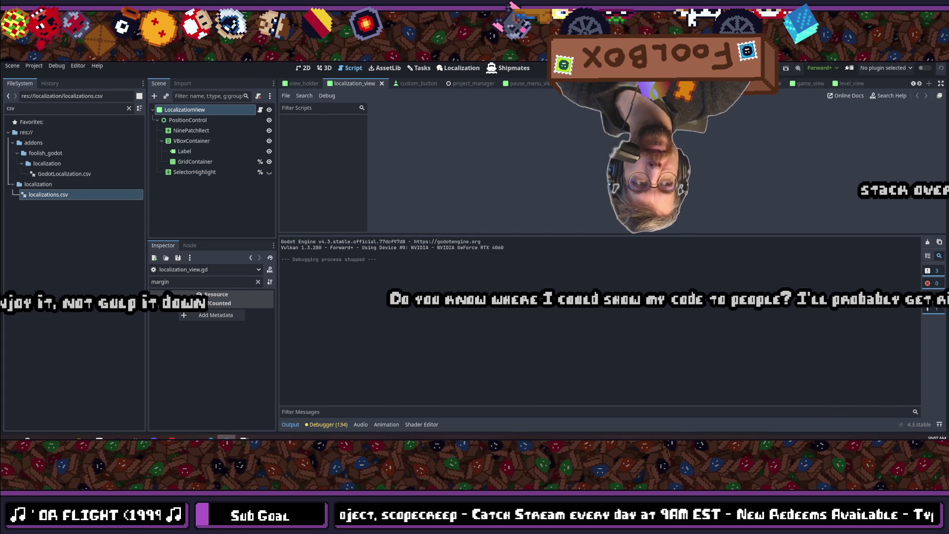
click(572, 181)
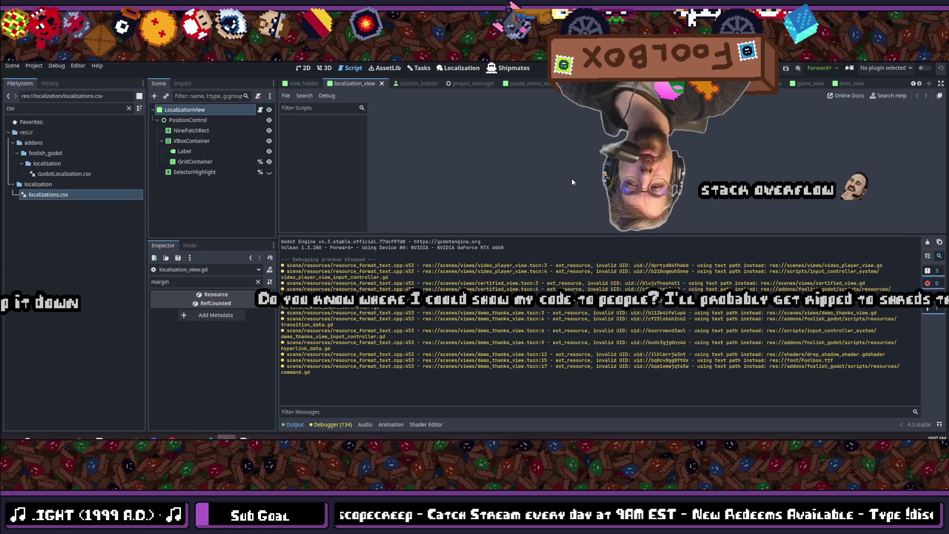
key(F5)
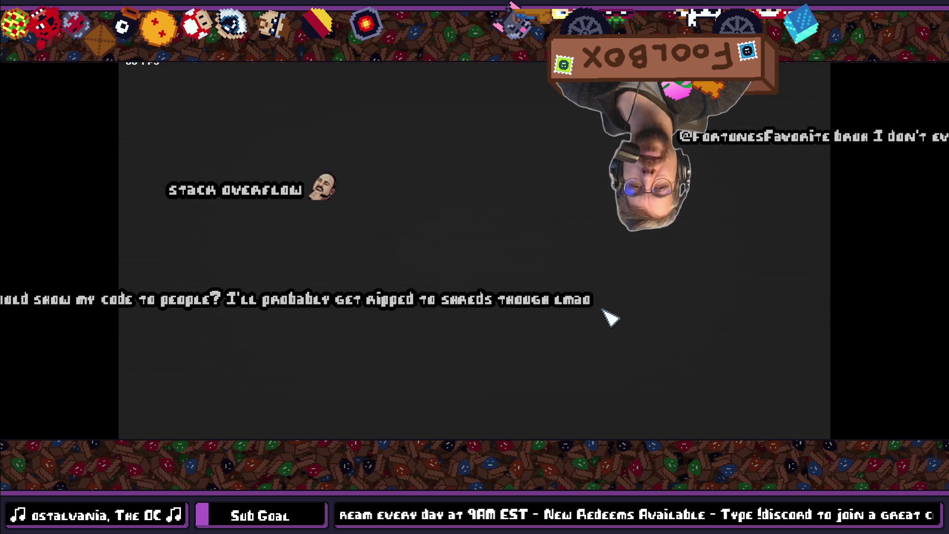
- Choose 日本語 under Optionen > Sprachen, then quit the game and confirm with はい
click(635, 340)
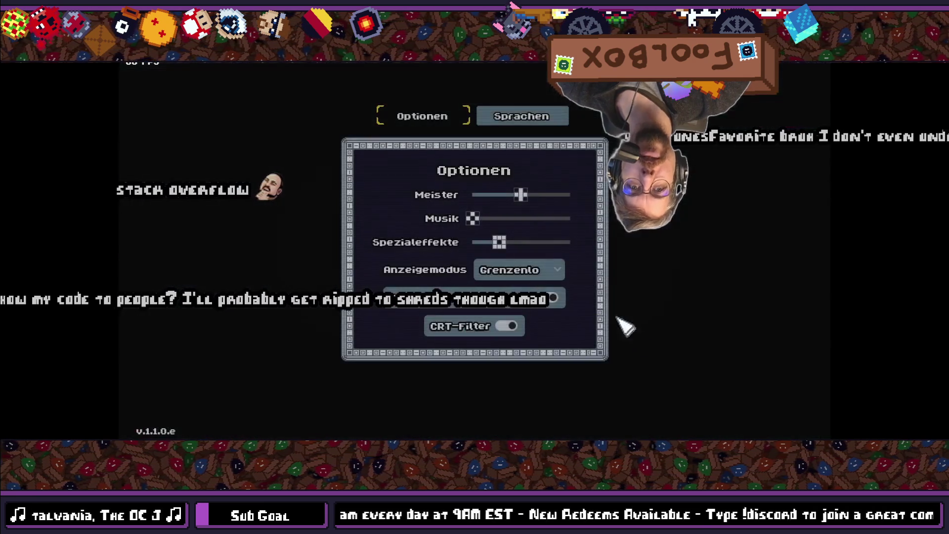
click(549, 117)
click(589, 285)
click(689, 244)
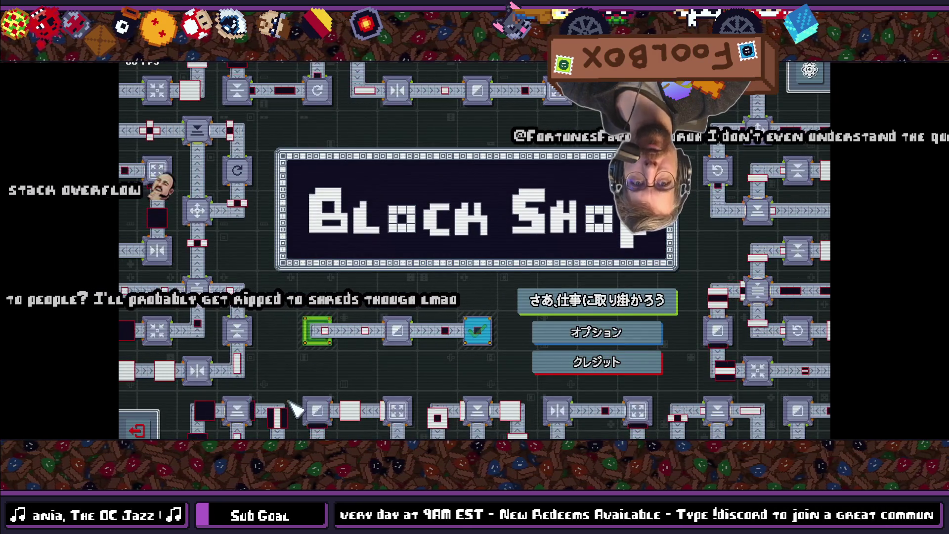
click(138, 430)
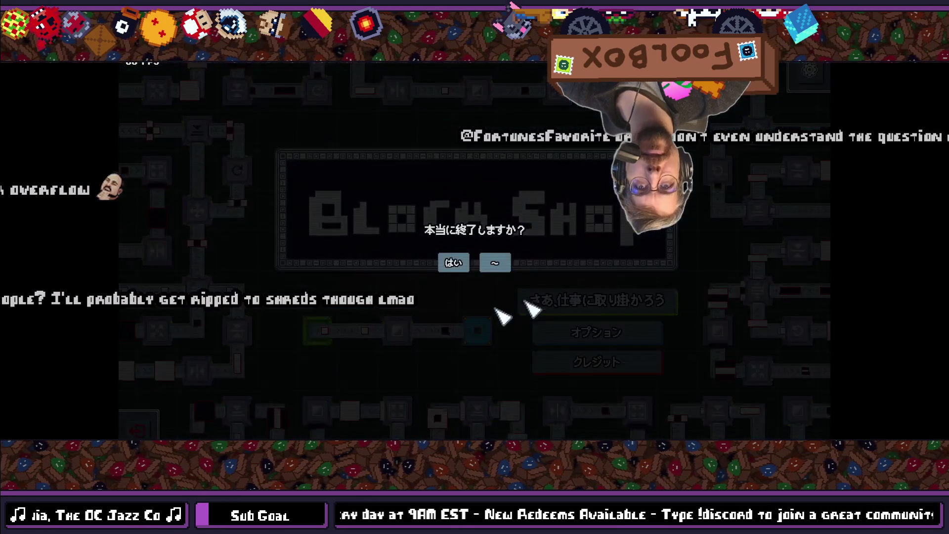
key(Return)
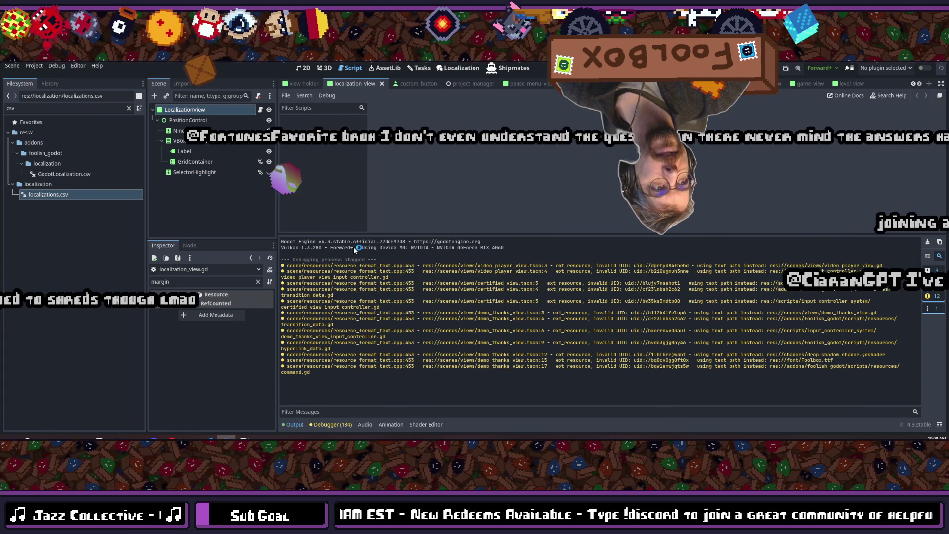
- Relaunch Block Shop from the Godot editor with F5
key(F5)
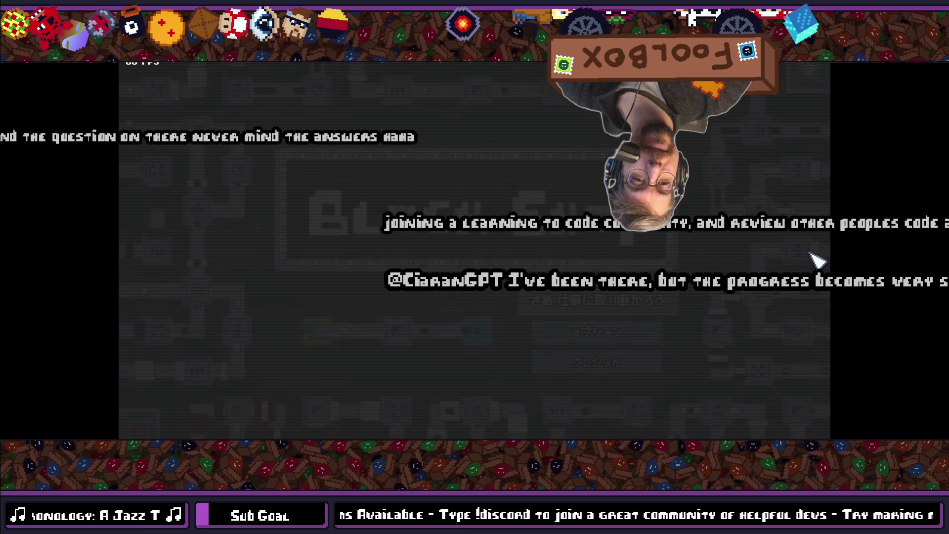
- Open Block Shop's オプション menu and its 言語 language tab
click(601, 335)
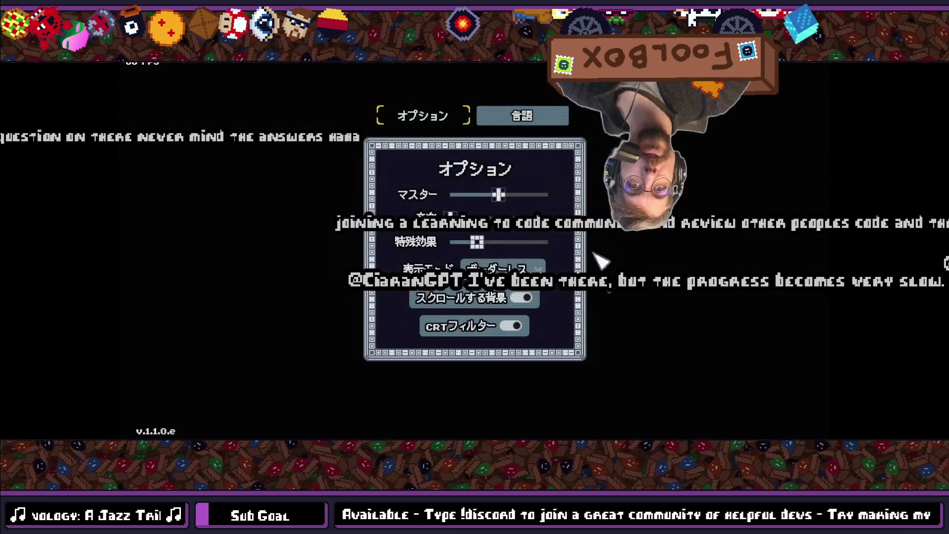
click(516, 113)
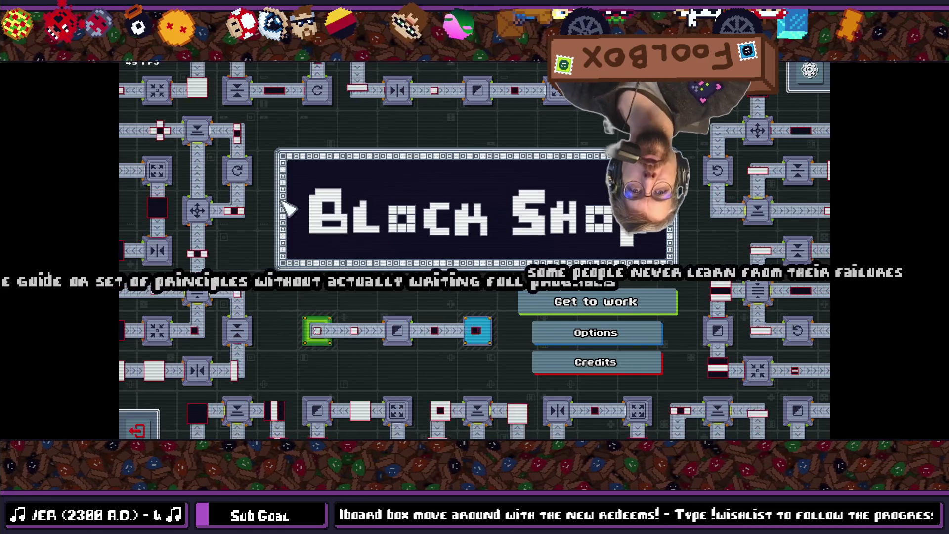
- Set the game language to 한국어, view the Korean title menu, then confirm quitting with 네
click(583, 337)
click(529, 120)
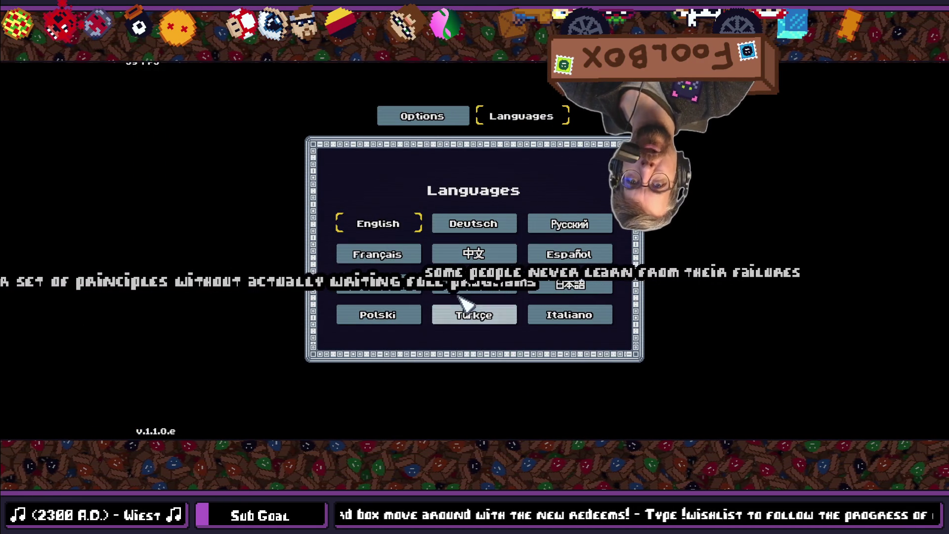
click(465, 285)
key(Escape)
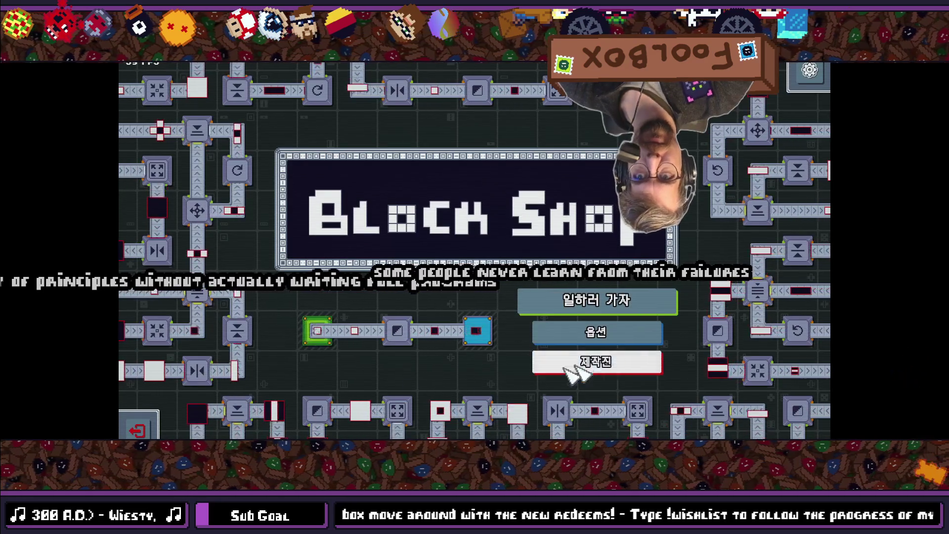
key(Escape)
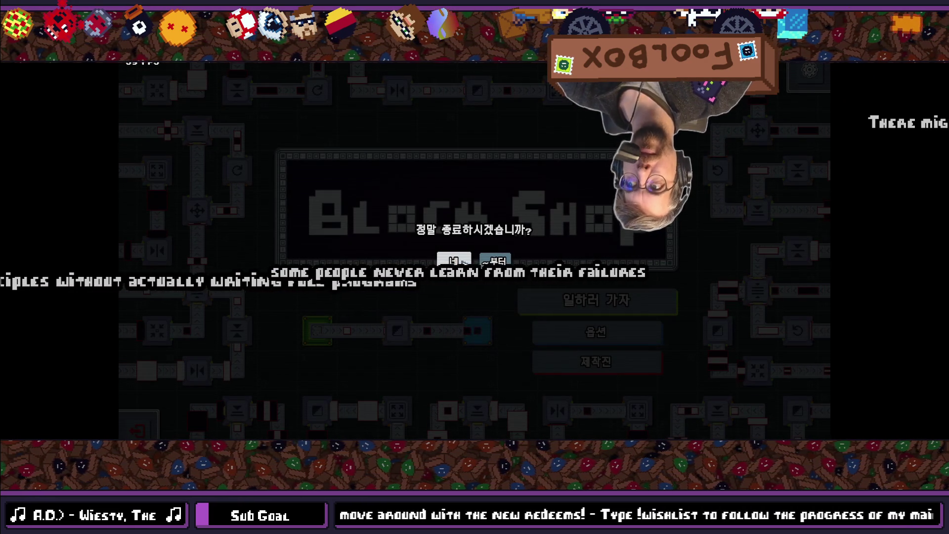
click(463, 262)
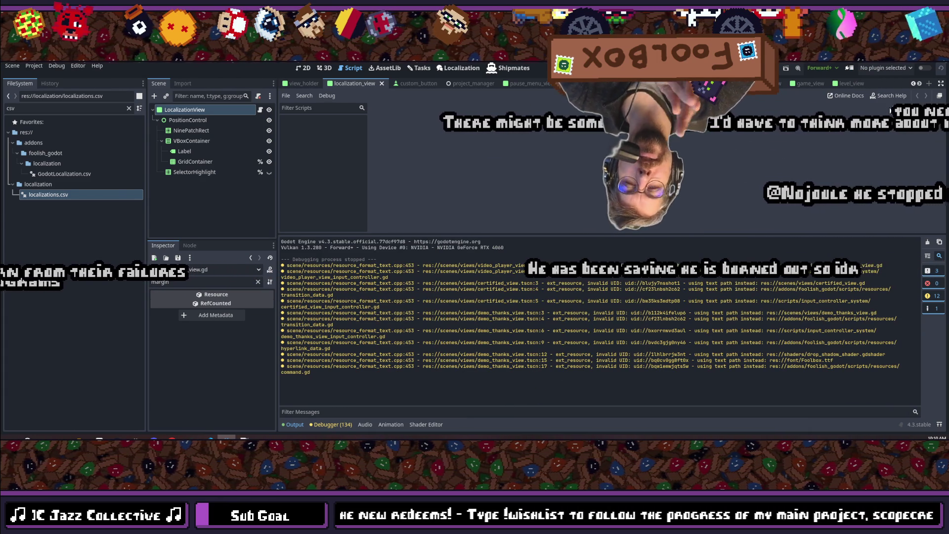
- Relaunch Block Shop with F6 to confirm it opens in Korean
key(F6)
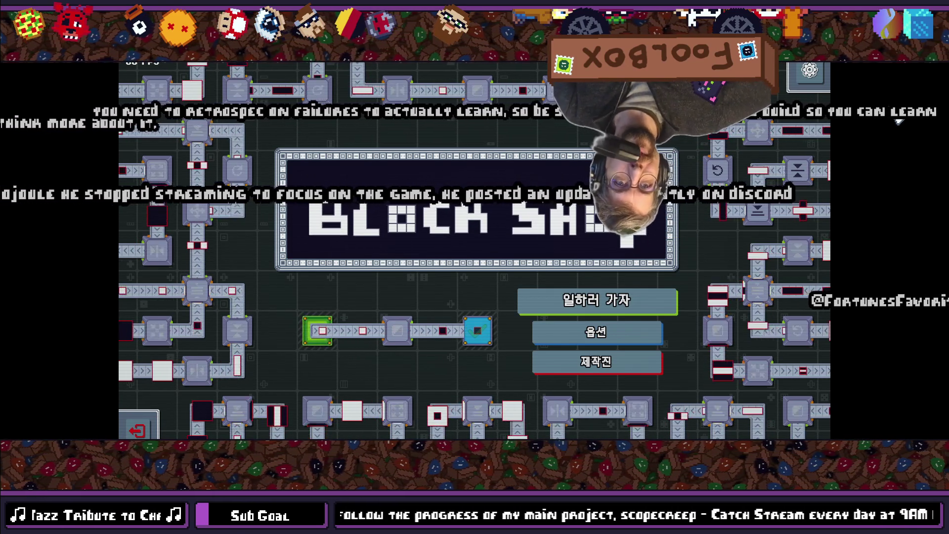
- Choose English in the game's language settings and return to the English title screen
click(563, 334)
key(Escape)
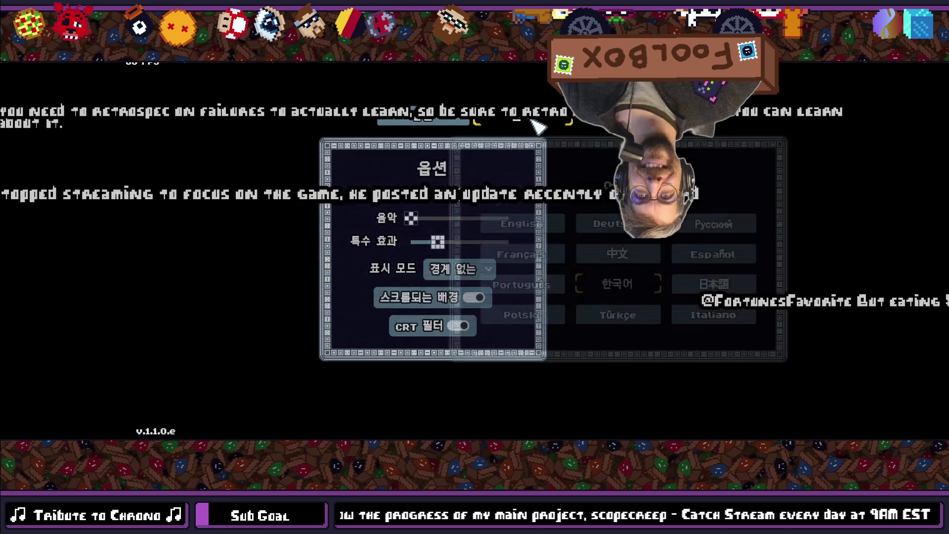
click(372, 227)
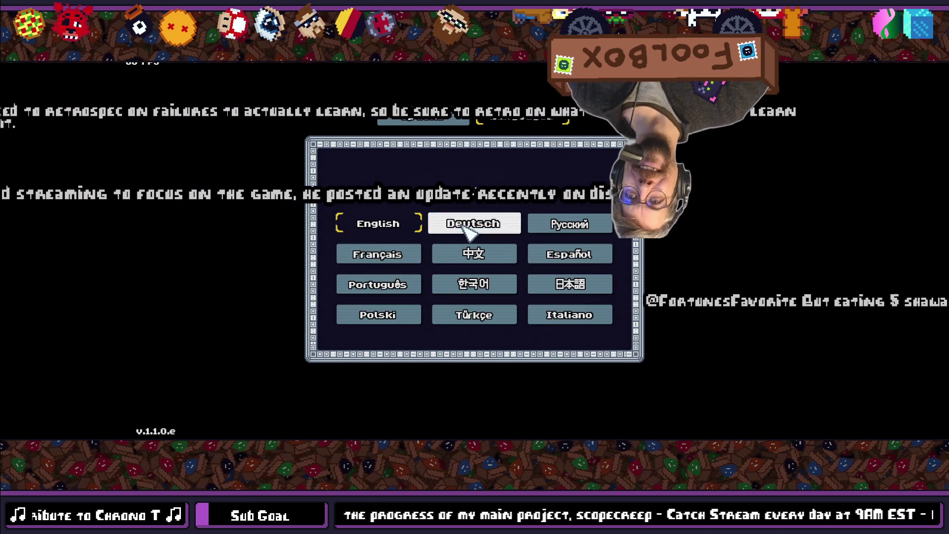
key(Escape)
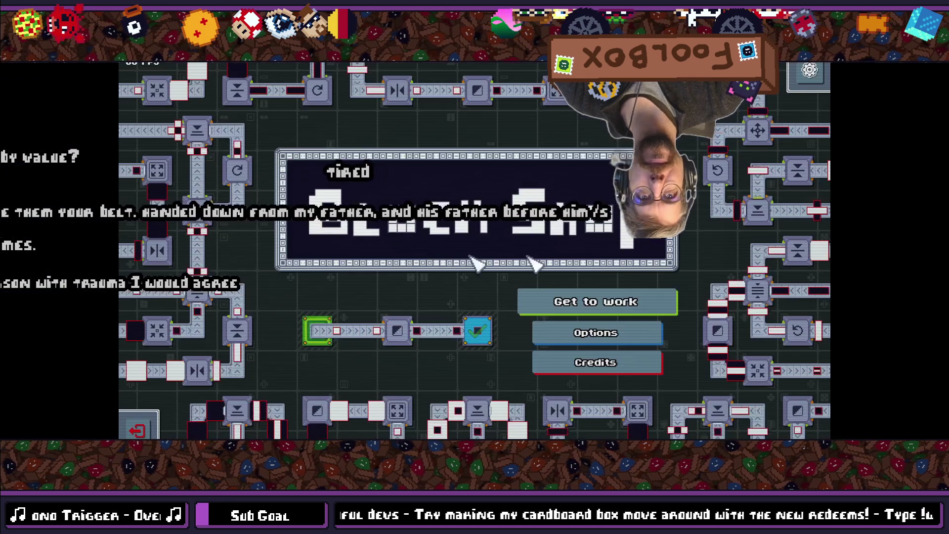
- Set the game language to Italiano, view the Italian menu, then confirm quitting with Sì
click(612, 338)
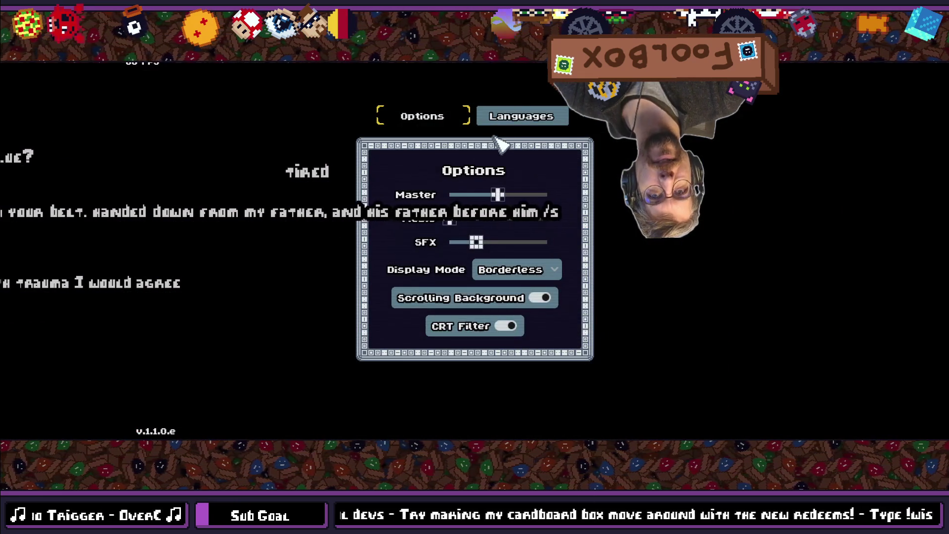
click(509, 126)
click(583, 324)
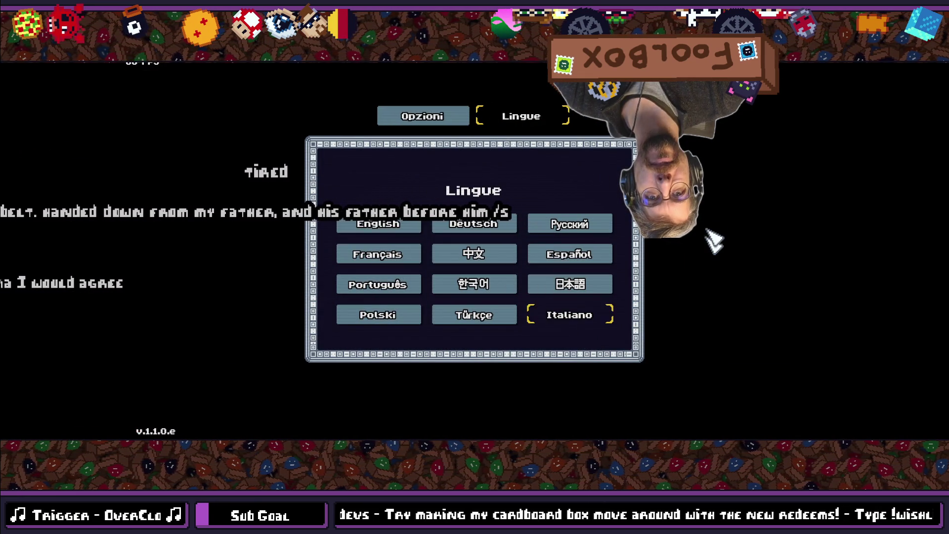
click(710, 263)
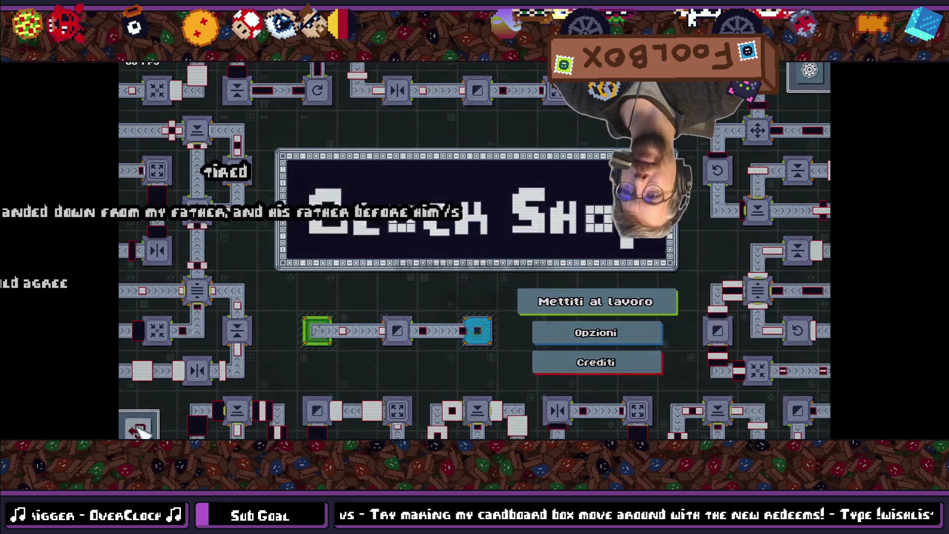
key(Escape)
click(458, 268)
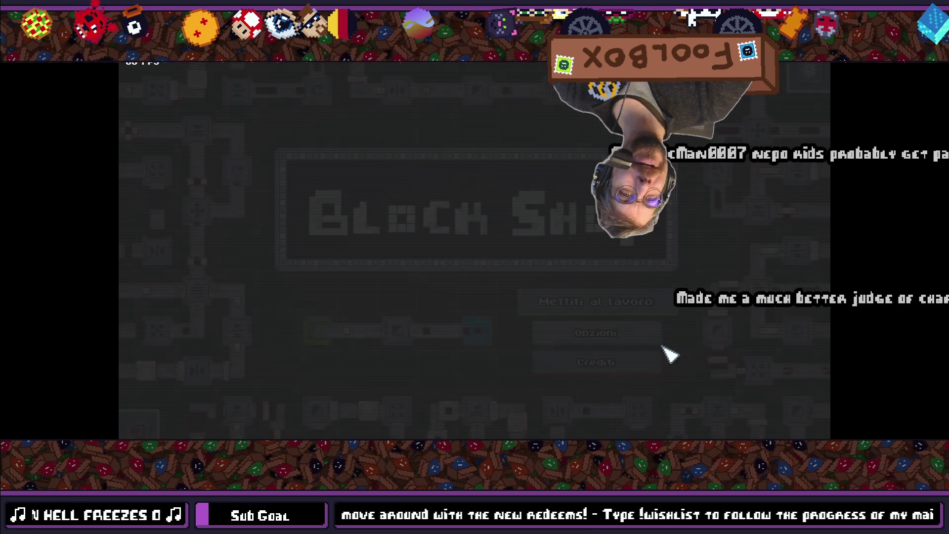
- Verify Italian is saved under Opzioni's Lingue tab, then switch the game to English
click(626, 343)
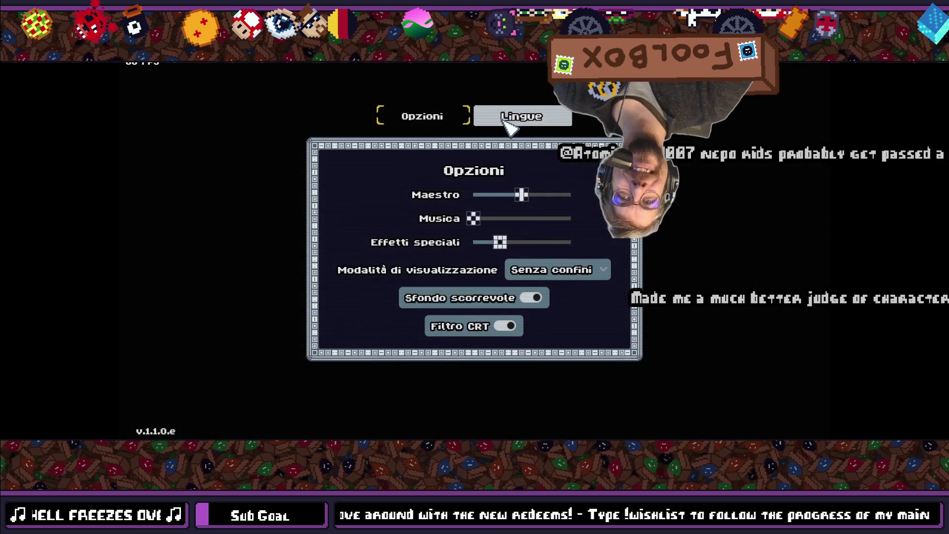
click(505, 120)
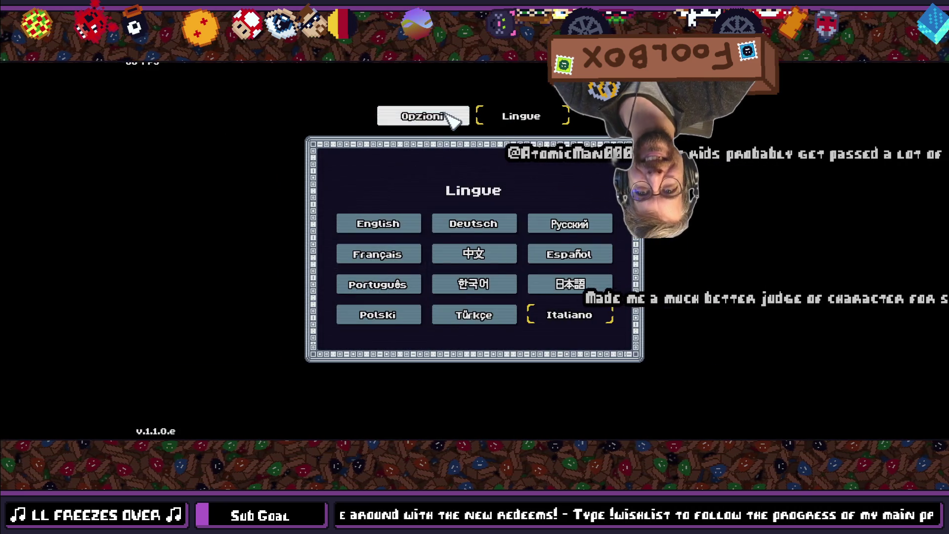
click(451, 117)
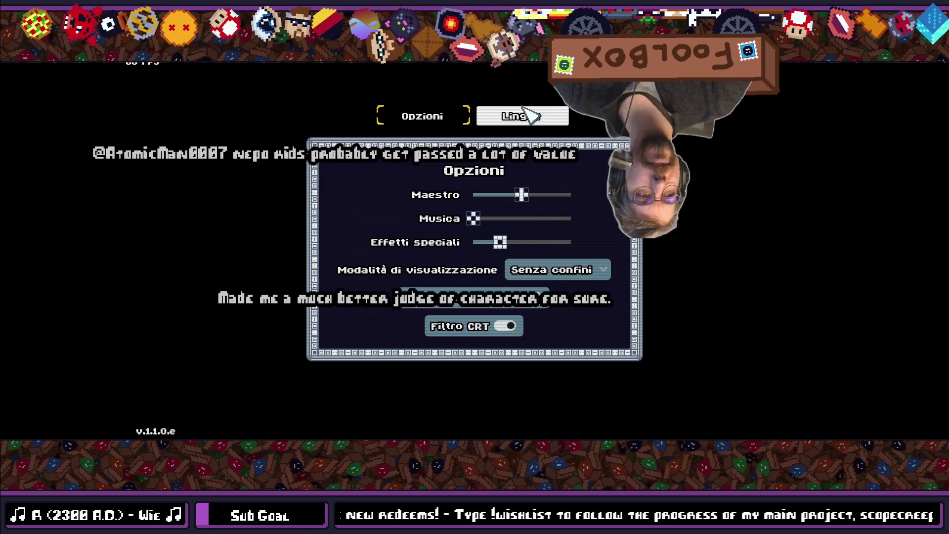
click(524, 115)
click(378, 225)
key(Escape)
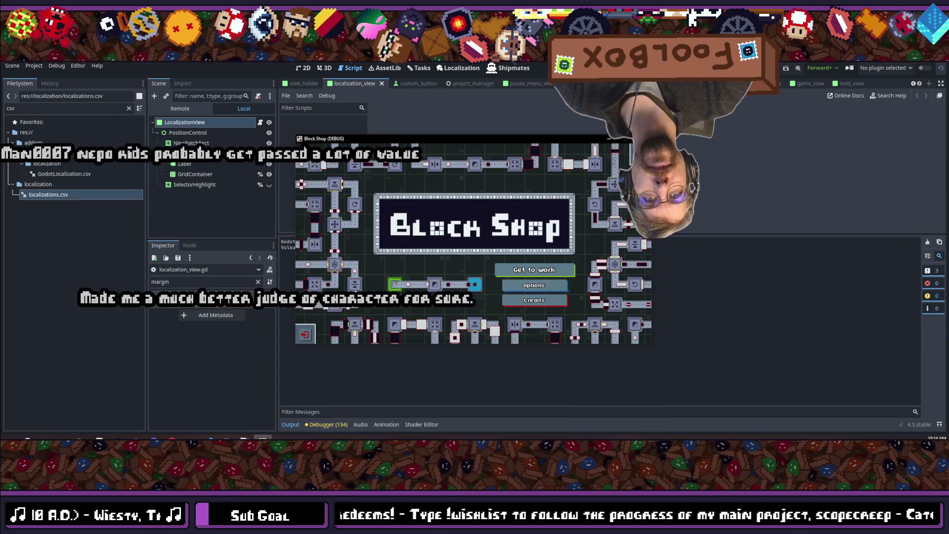
- Stop the debug game and move the Save selected language card into Done
key(F8)
click(419, 68)
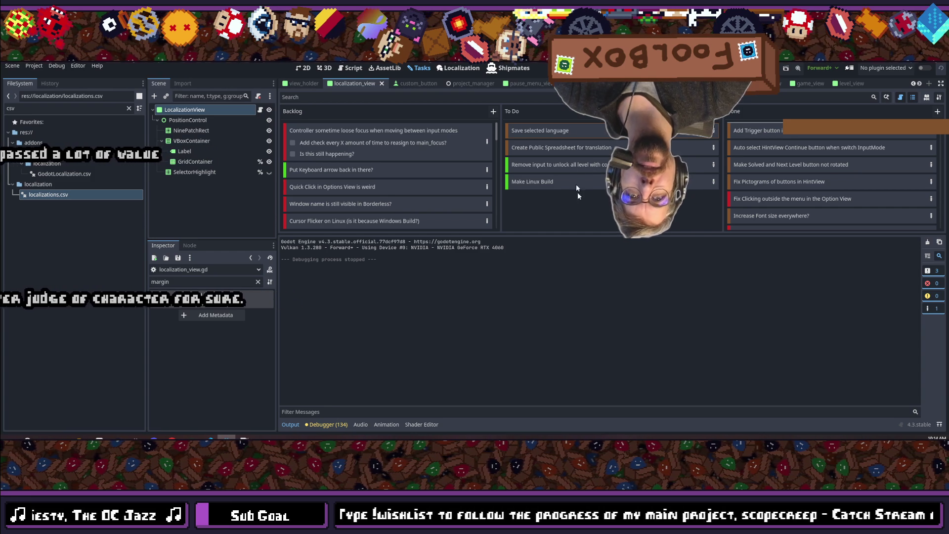
drag(563, 173, 562, 161)
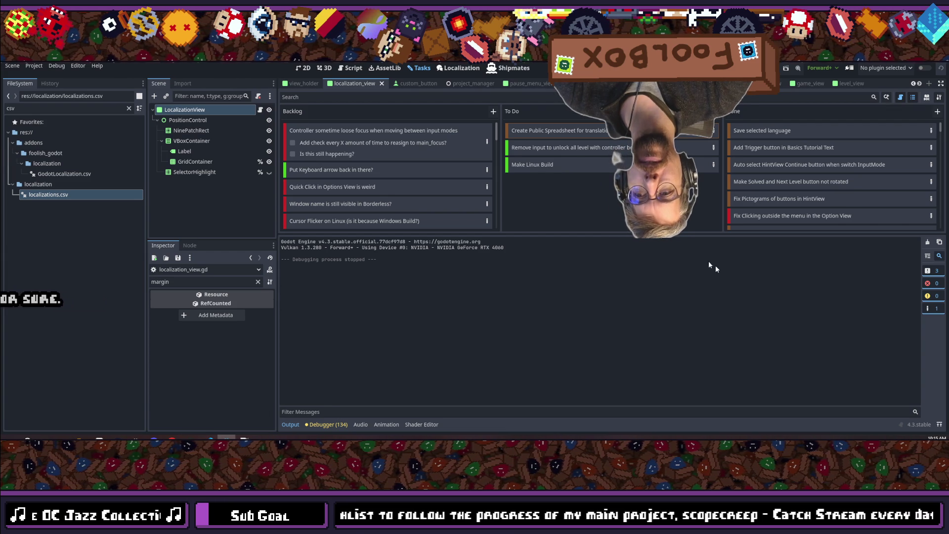
- Enlarge the Tasks board, save the scene with Ctrl+S, and bring up the Git client
drag(554, 234, 554, 318)
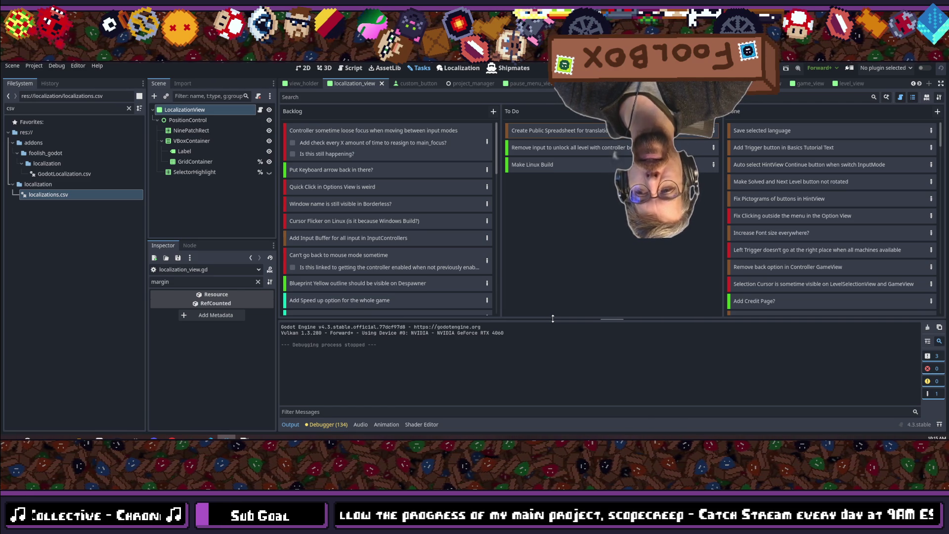
key(ctrl+s)
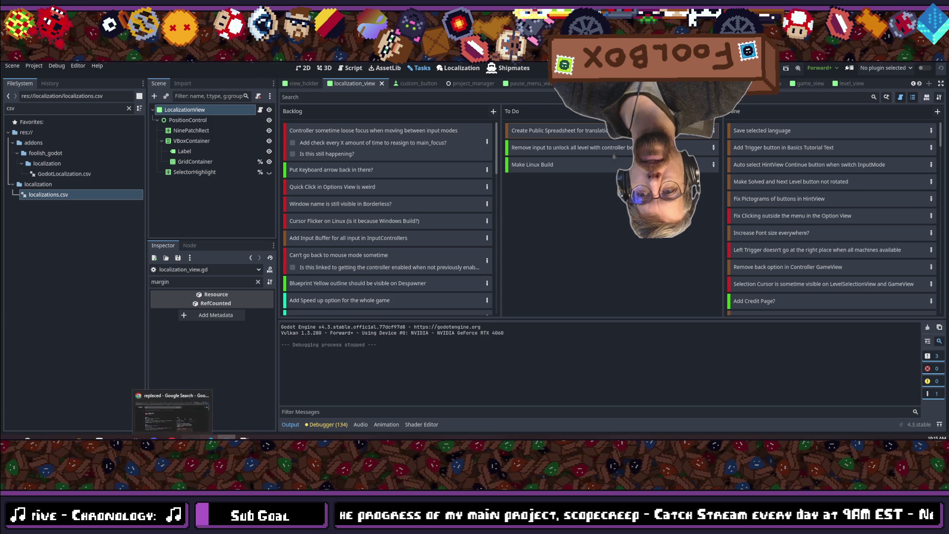
mouse_move(233, 438)
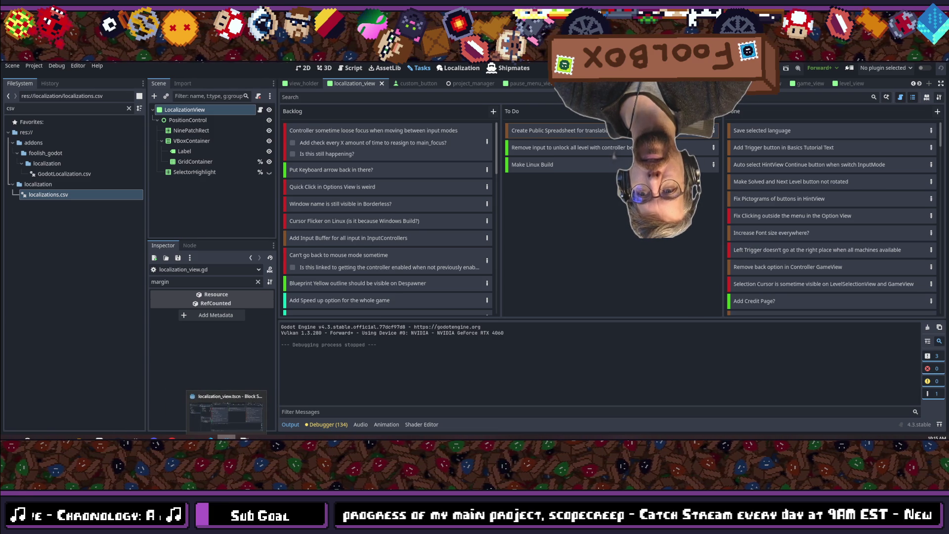
click(190, 438)
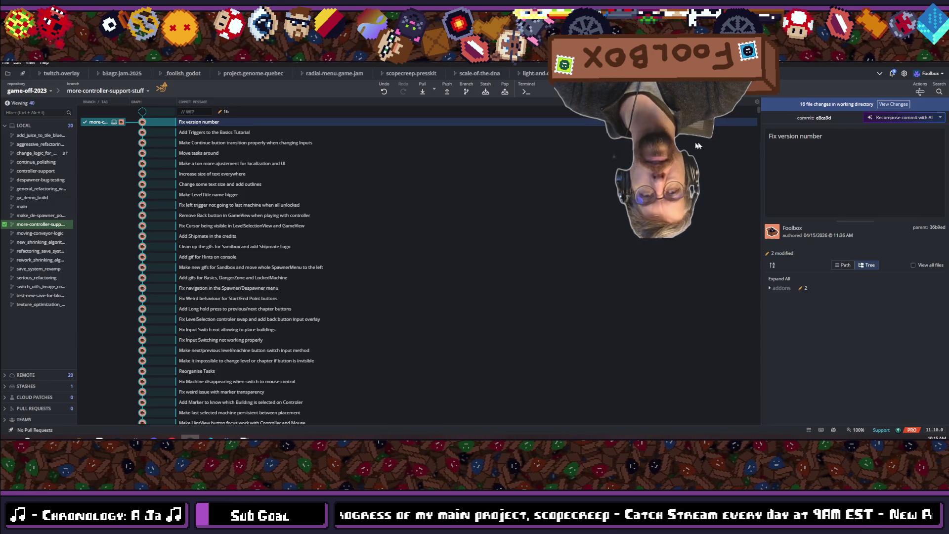
- Stage all 16 files, commit as 'Save selected language and apply on start', and push to origin
click(885, 105)
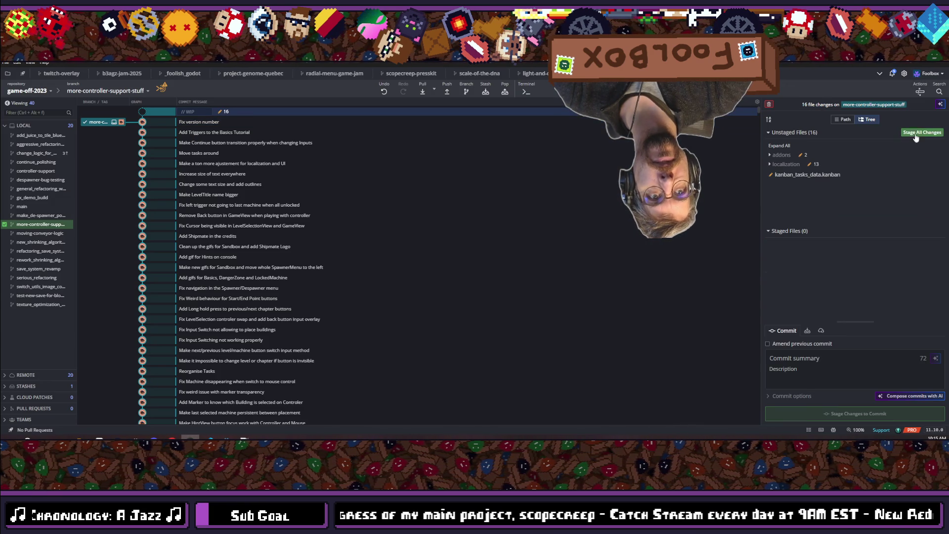
key(ctrl+shift+s)
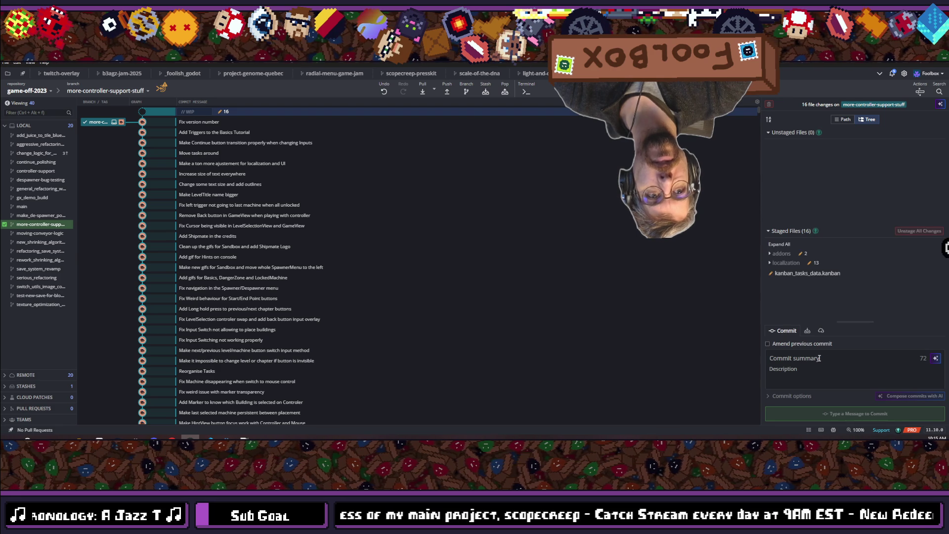
text(S)
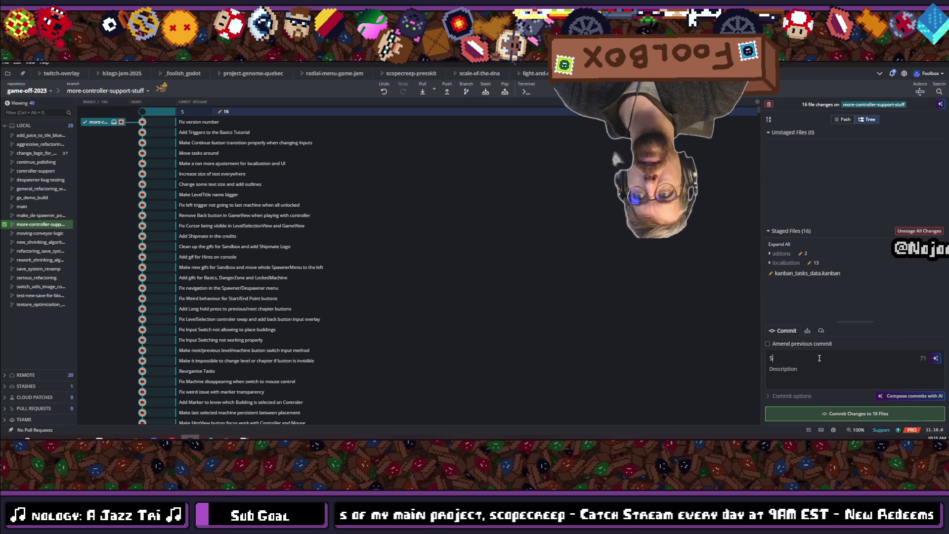
text(ave s)
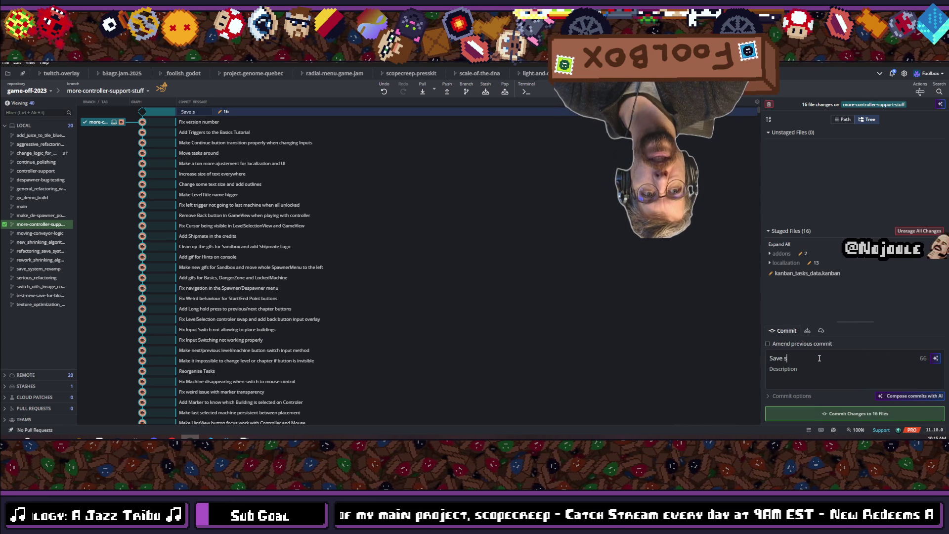
text(elected language)
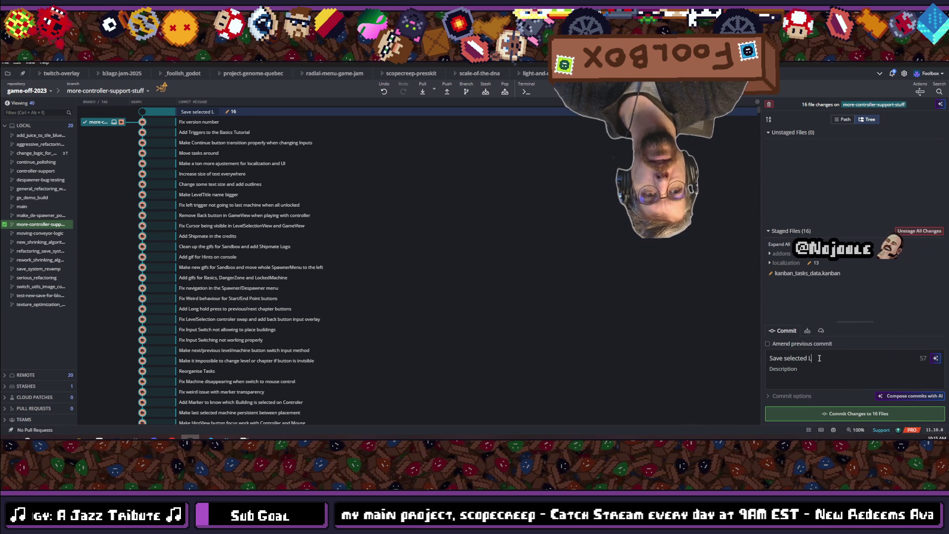
text( and )
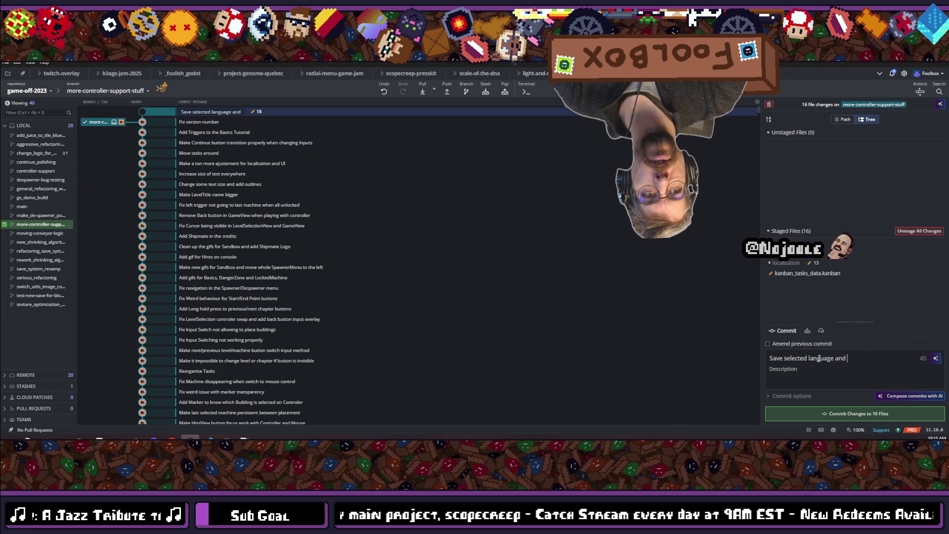
text(apply on )
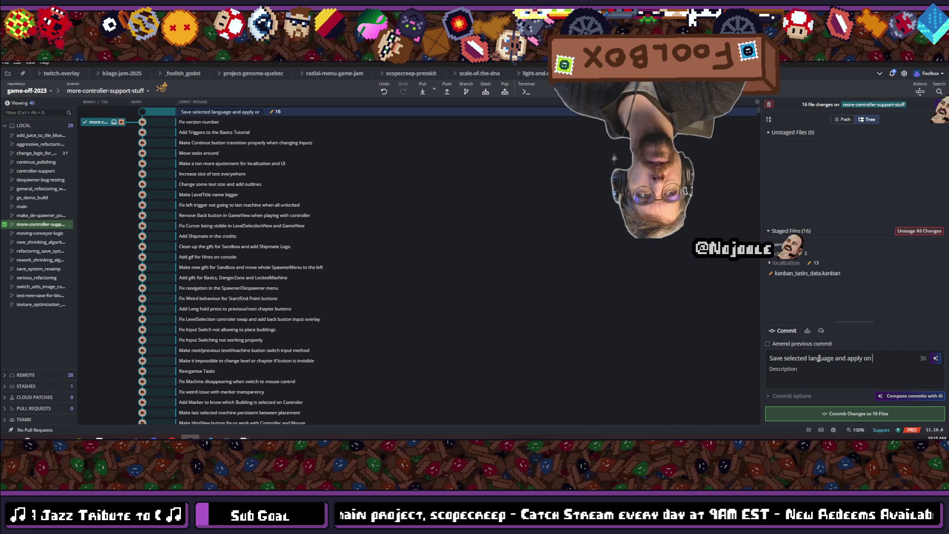
text(start)
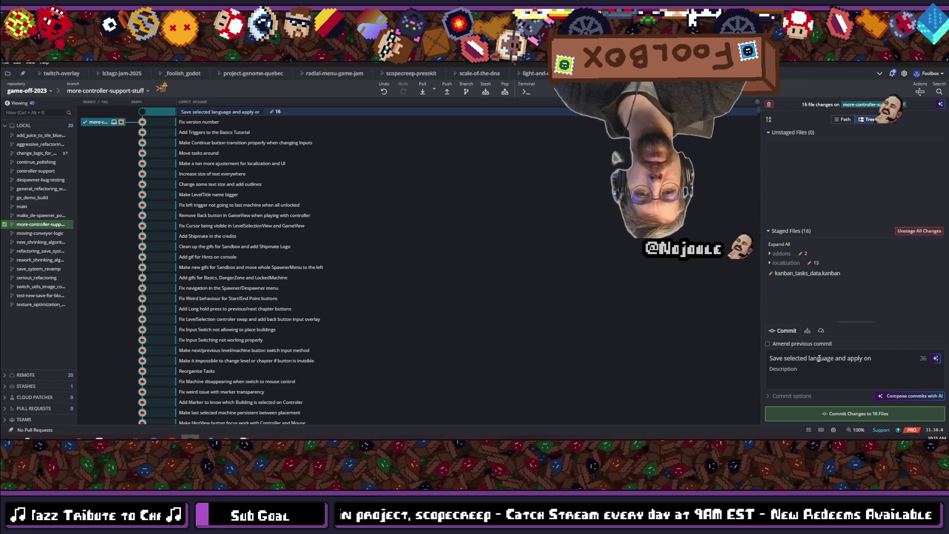
click(855, 414)
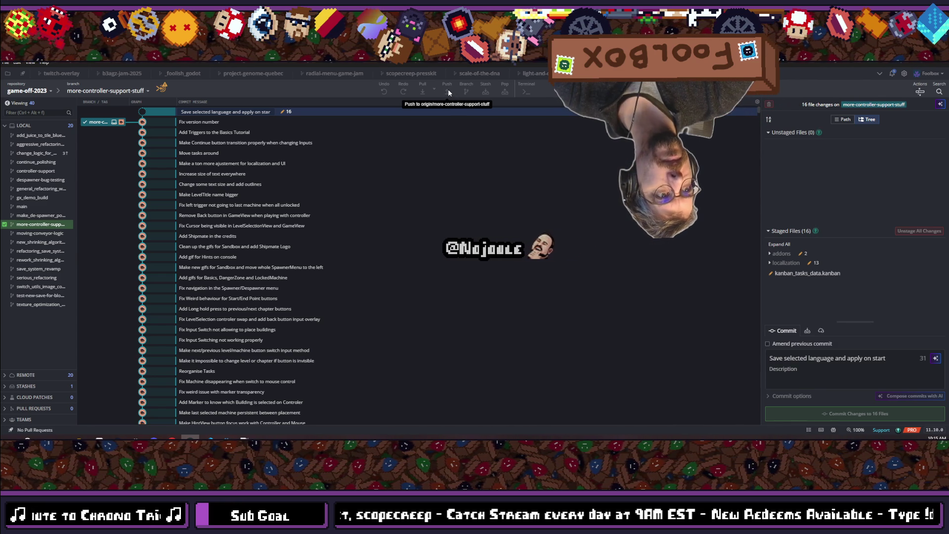
click(448, 90)
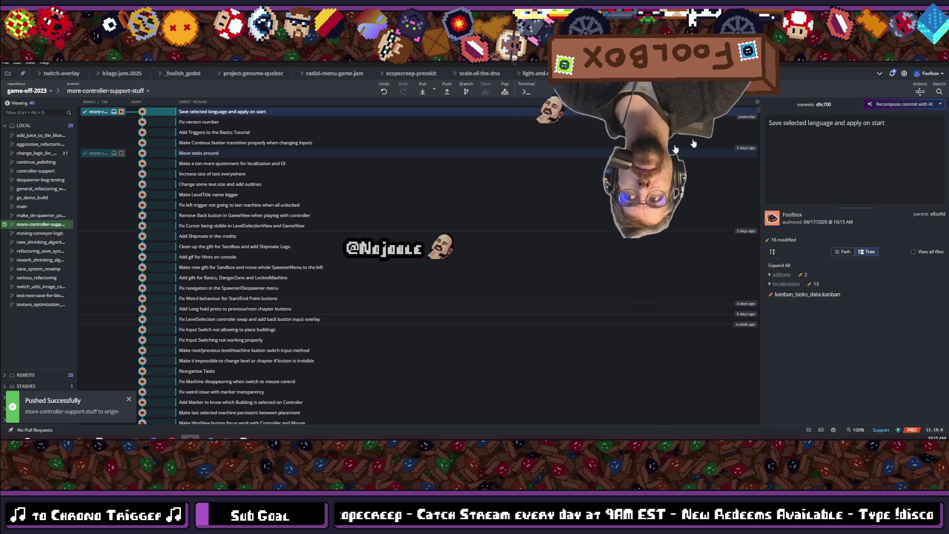
key(alt+Tab)
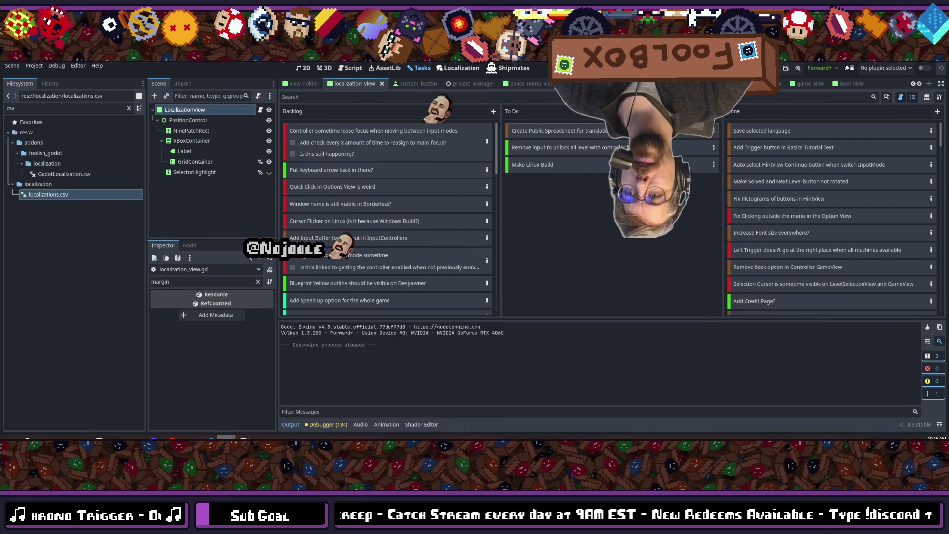
- Switch to VS Code showing localization_view.gd, where line 31 applies the saved language
mouse_move(210, 438)
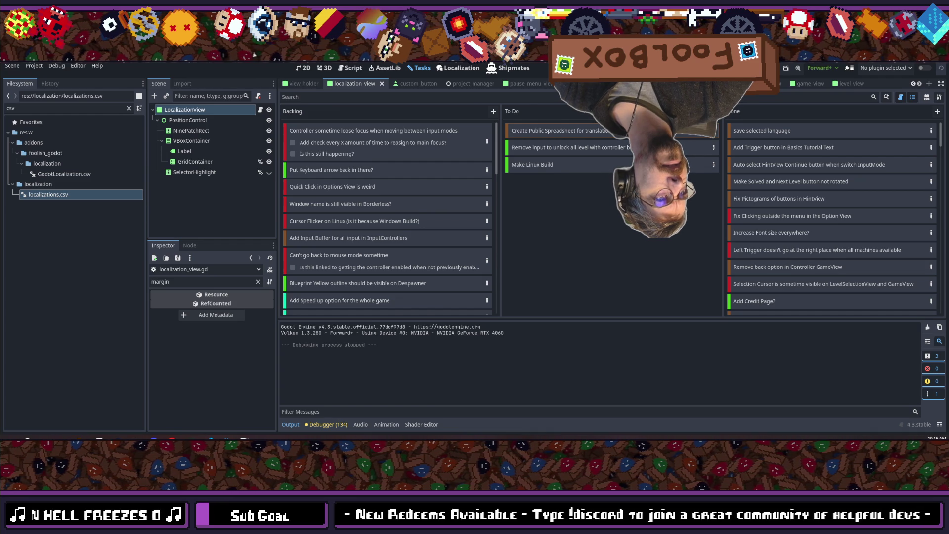
key(alt+Tab)
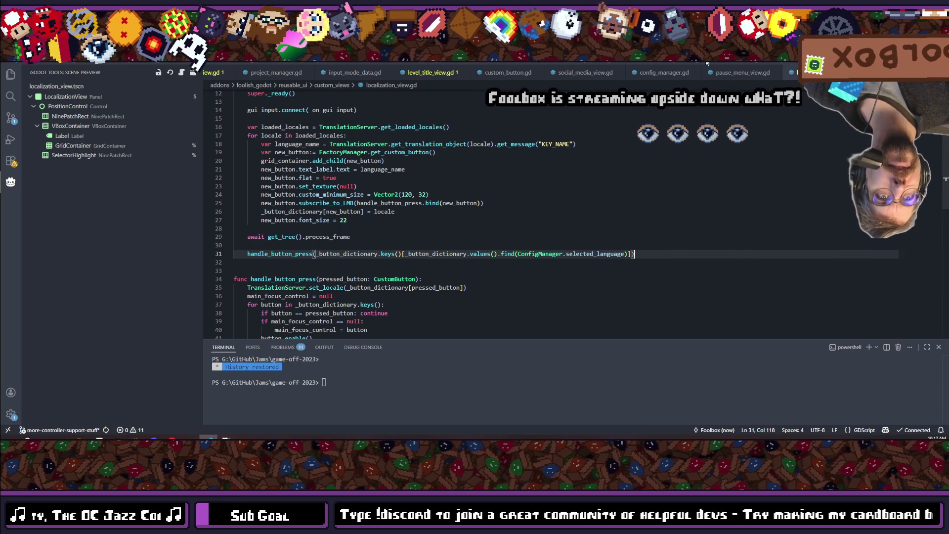
- Move the Block Shop AppData folder window off the canvas, then switch to the Steam store
key(alt+Tab)
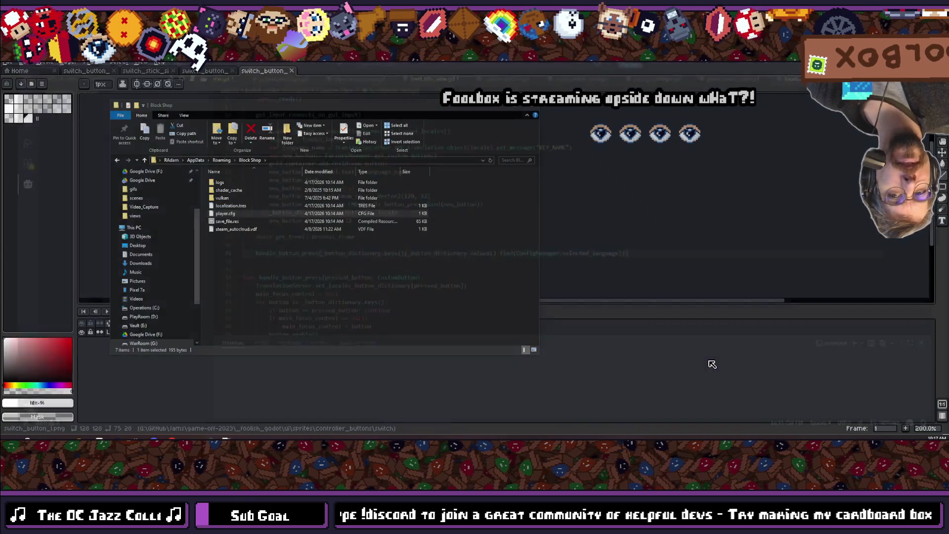
mouse_move(192, 106)
mouse_down()
mouse_move(468, 112)
mouse_move(442, 115)
mouse_up()
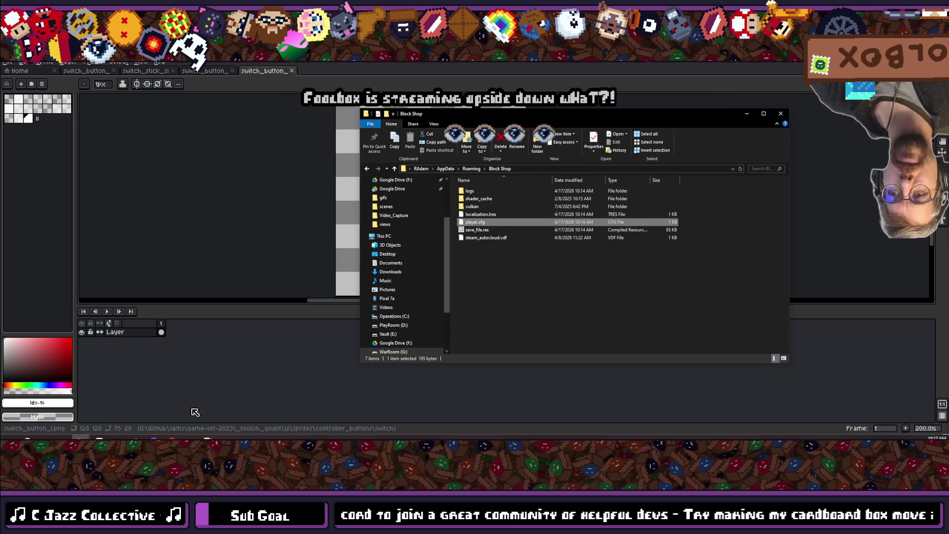
key(alt+Tab)
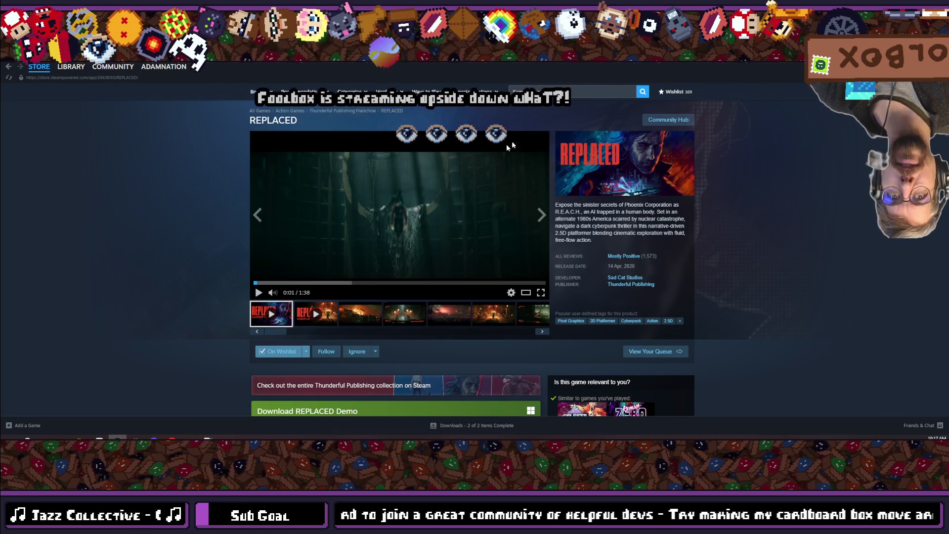
- Search the Steam store for 'field of heroes' and open the game's store page
click(565, 93)
text(field of )
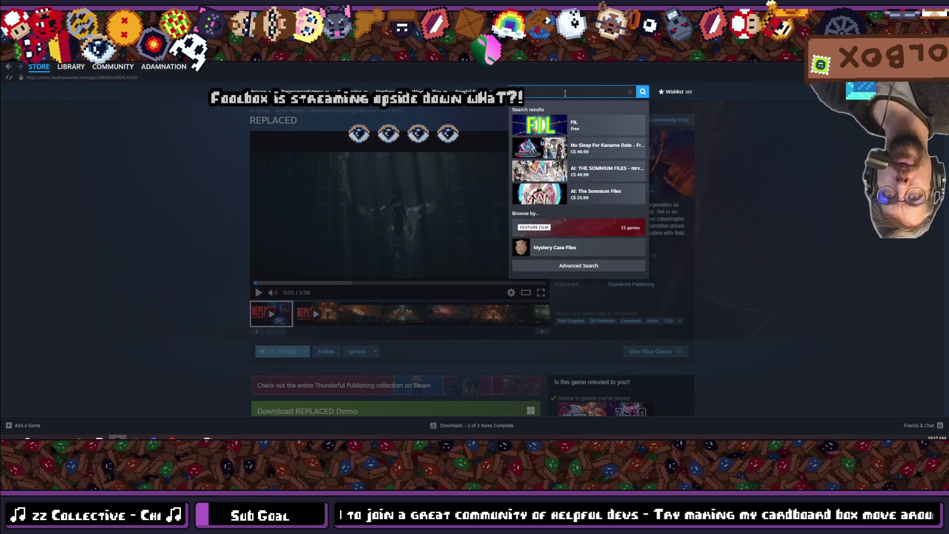
text(heros)
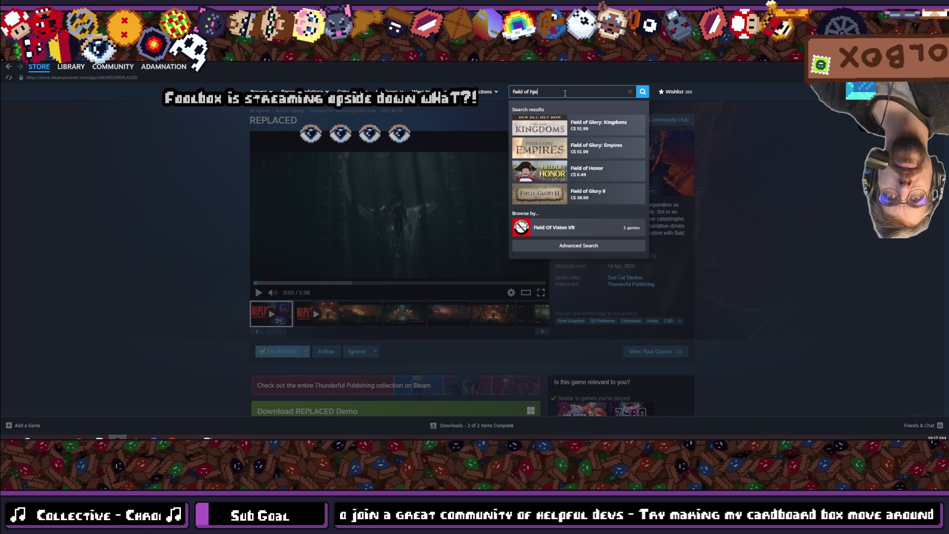
key(BackSpace)
text(es)
click(588, 124)
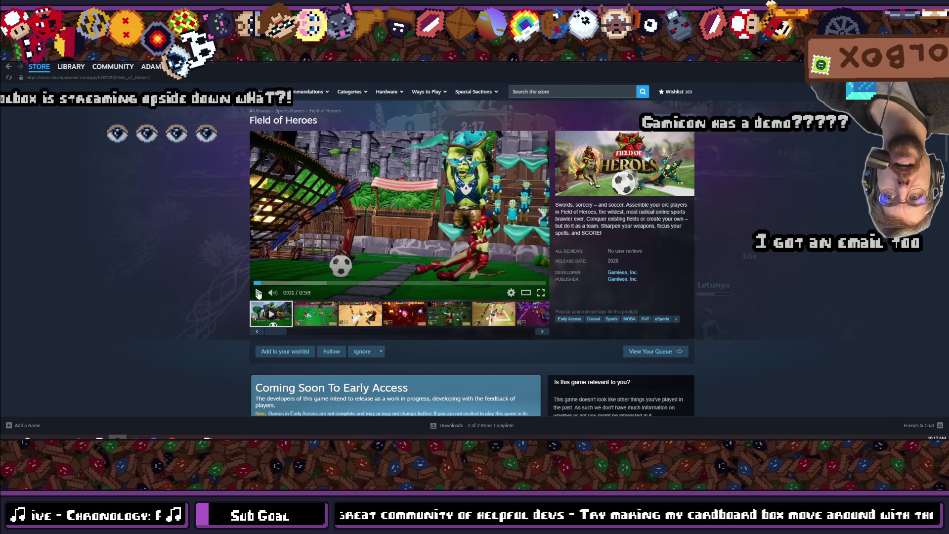
- Search 'field of heroes' again and open the Field of Heroes Demo store page
click(541, 92)
text(field of heroes)
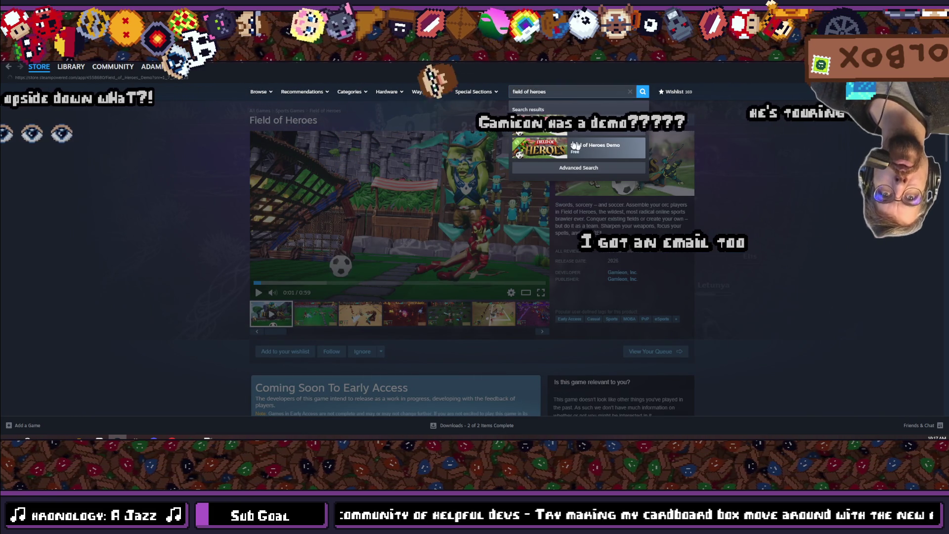
click(590, 150)
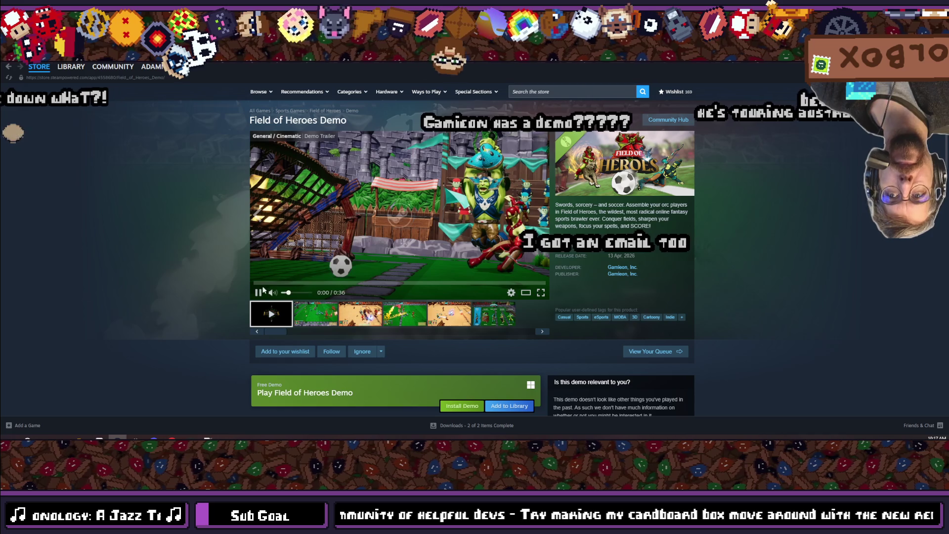
- Reload the Field of Heroes Demo store page and scroll through its listing
right_click(169, 192)
click(195, 236)
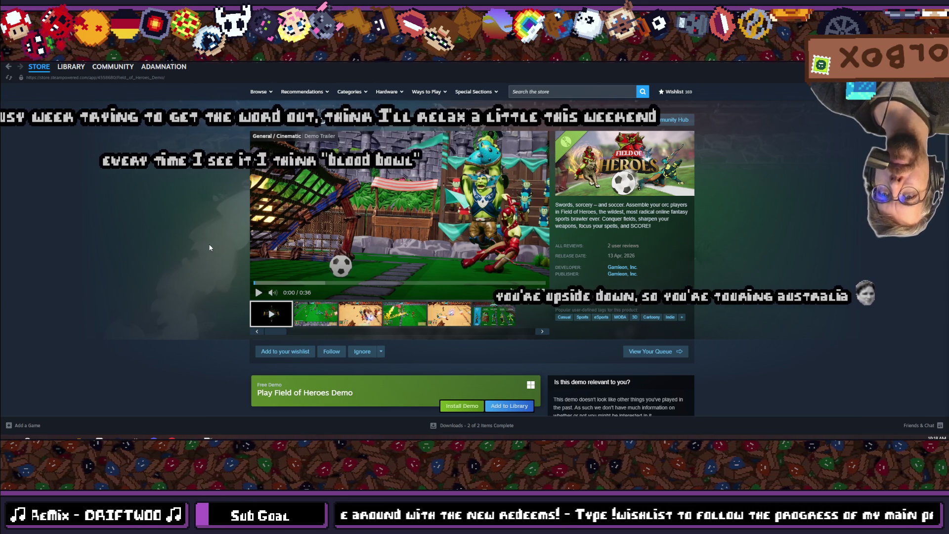
scroll(201, 222, down, 1)
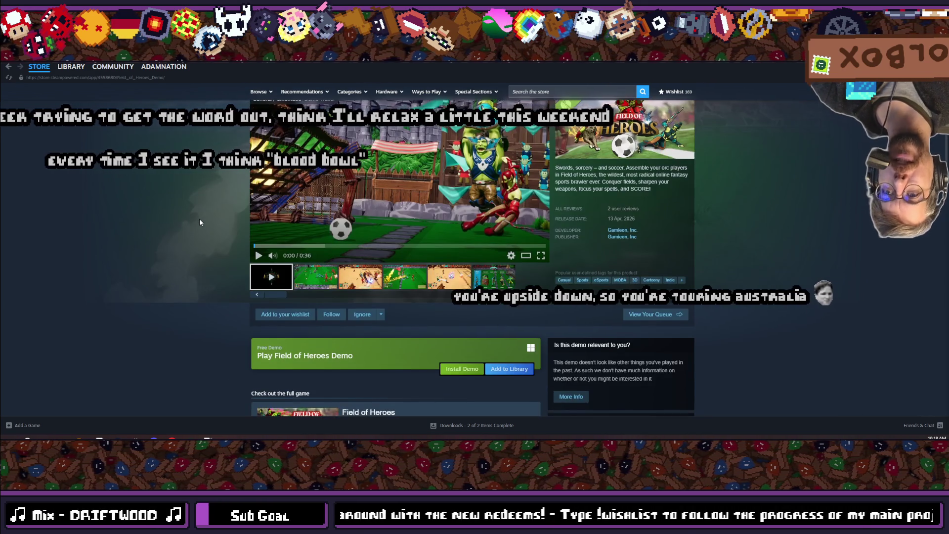
scroll(200, 220, down, 3)
scroll(199, 220, up, 4)
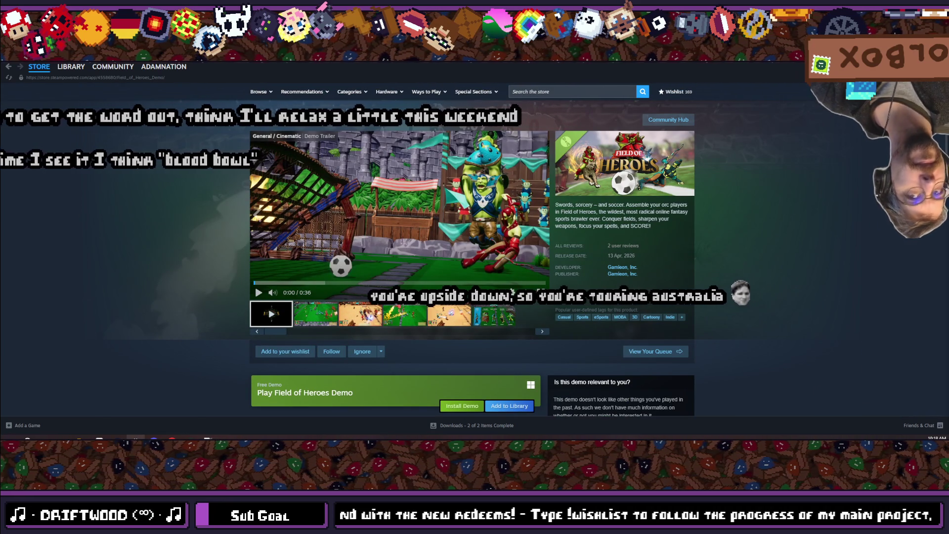
mouse_move(81, 438)
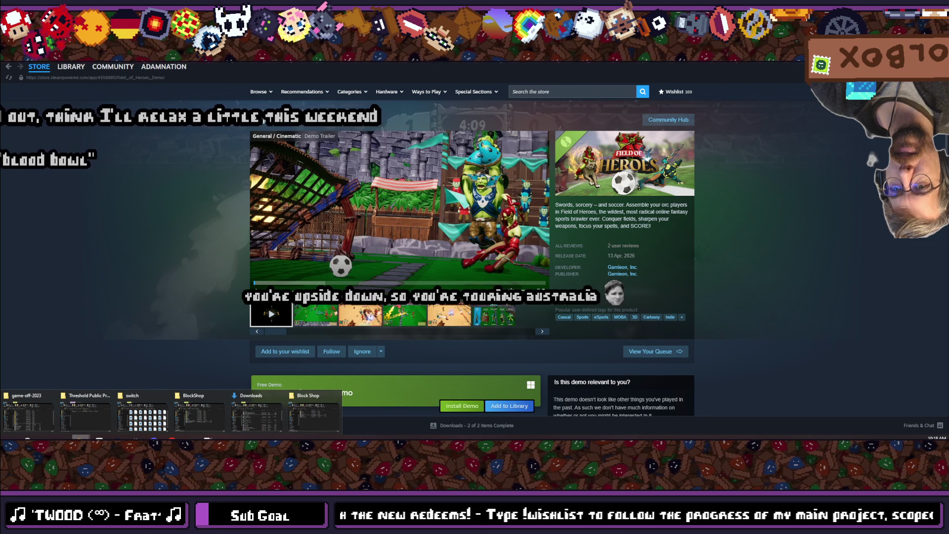
- Browse to WarRoom (G:) > Godot > 4.6 and launch Godot_v4.6-stable_win64.exe
click(314, 413)
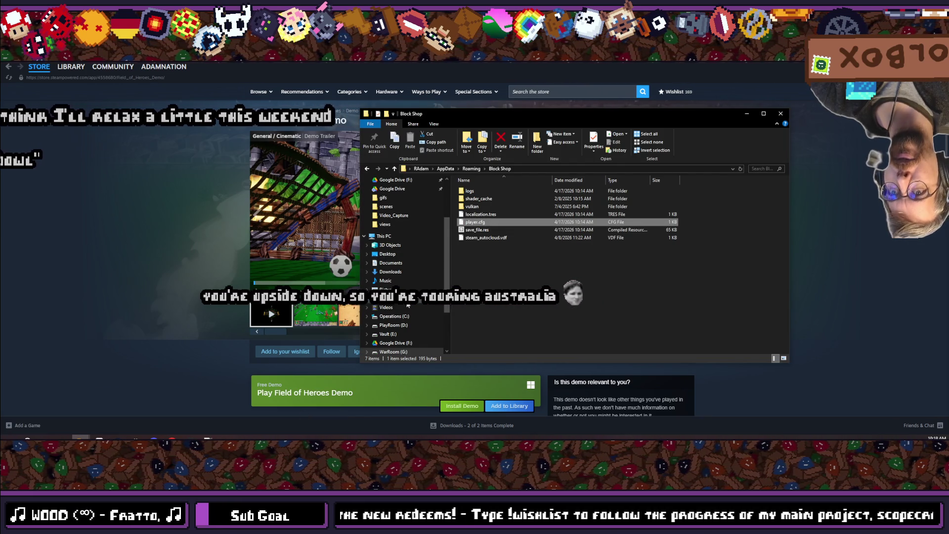
click(390, 351)
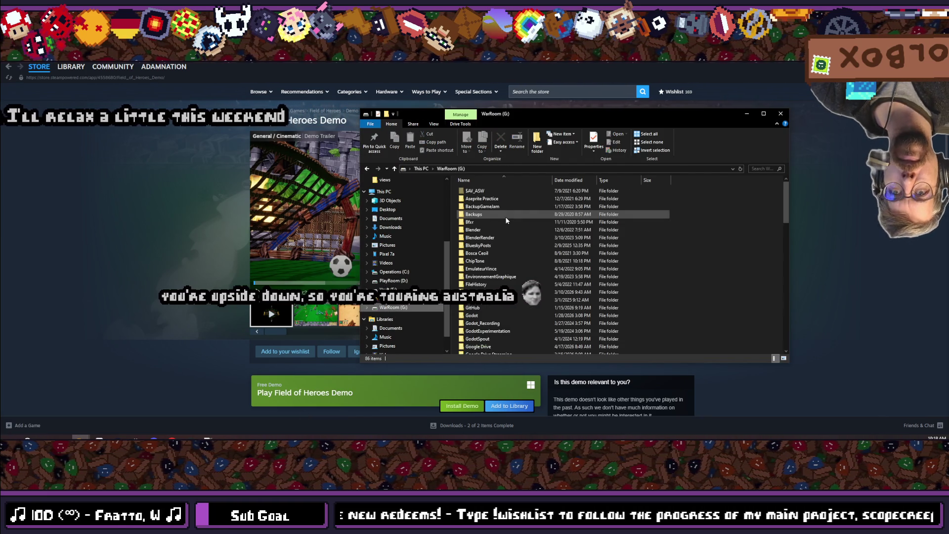
click(476, 273)
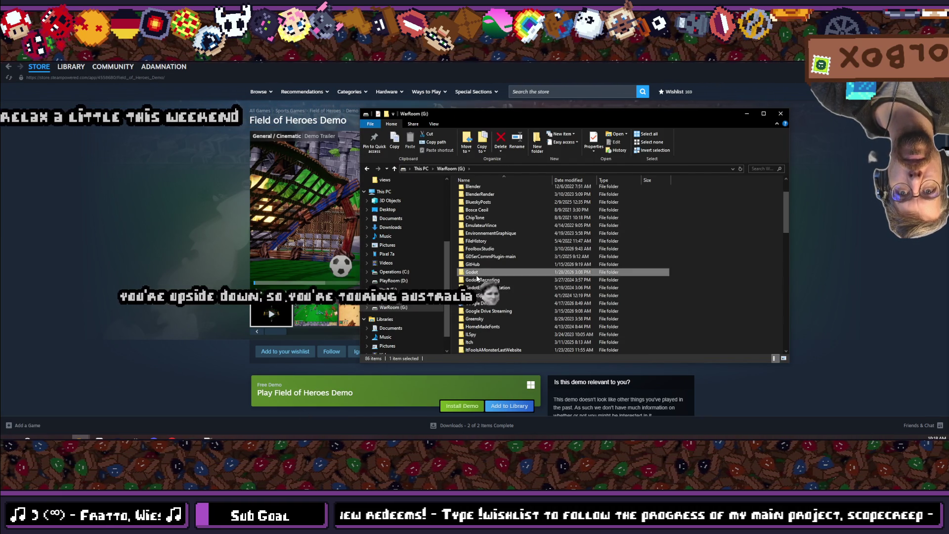
double_click(477, 273)
double_click(477, 278)
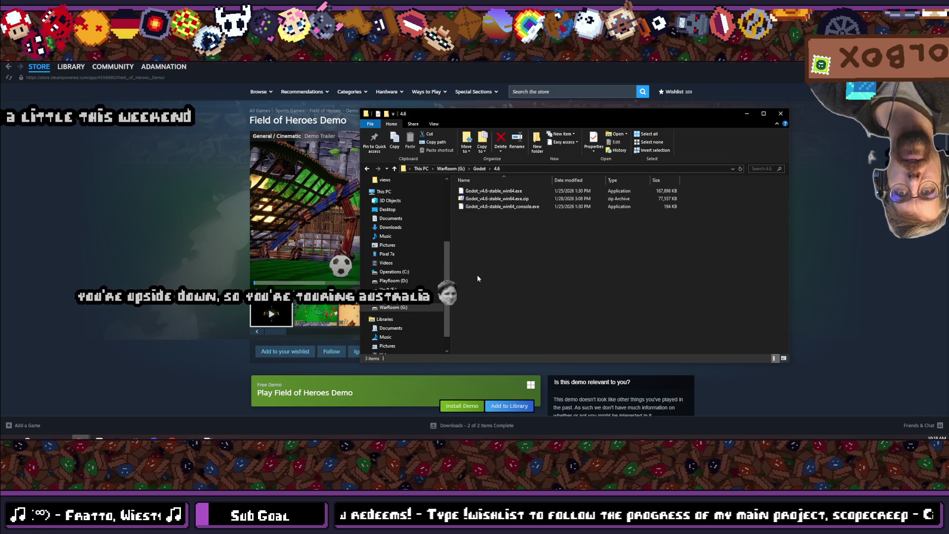
click(492, 192)
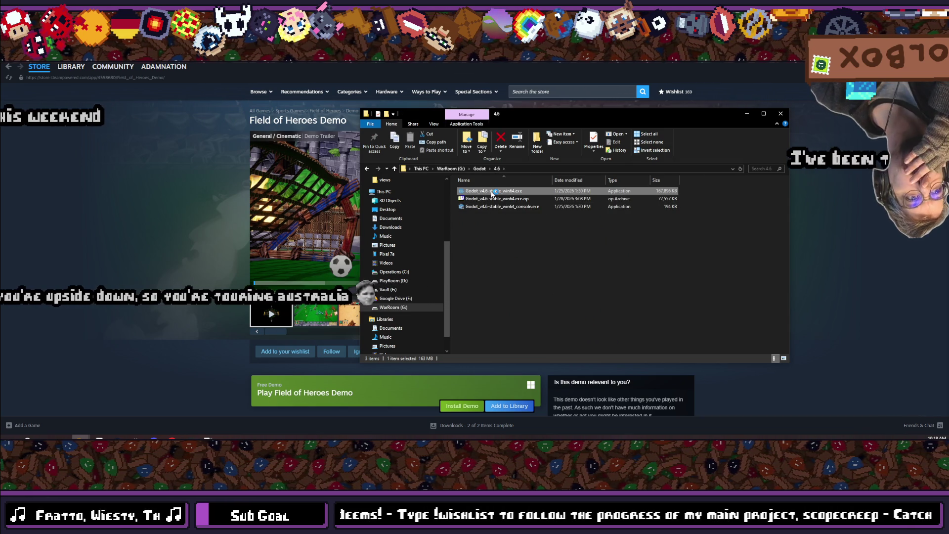
double_click(492, 192)
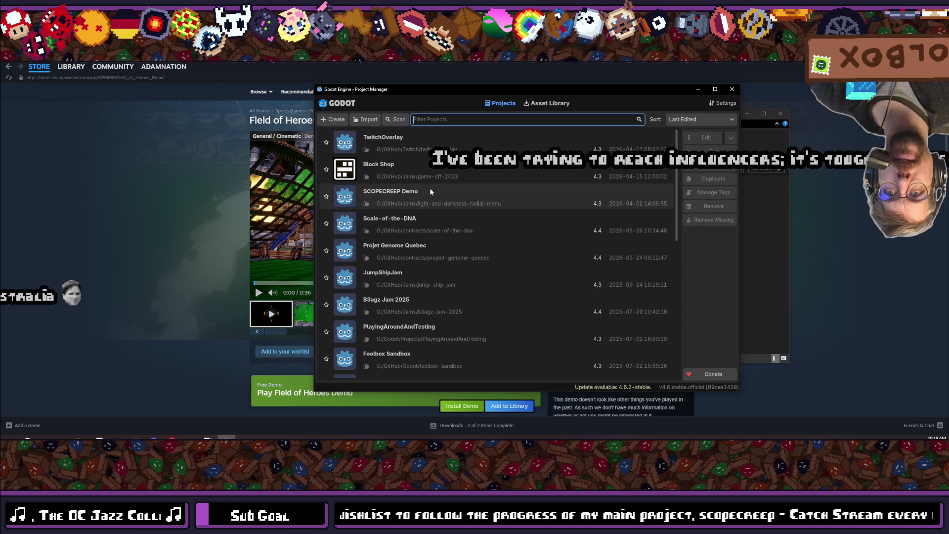
- Open SCOPECREEP Demo from the Project Manager and confirm its upgrade to Godot 4.6
double_click(432, 199)
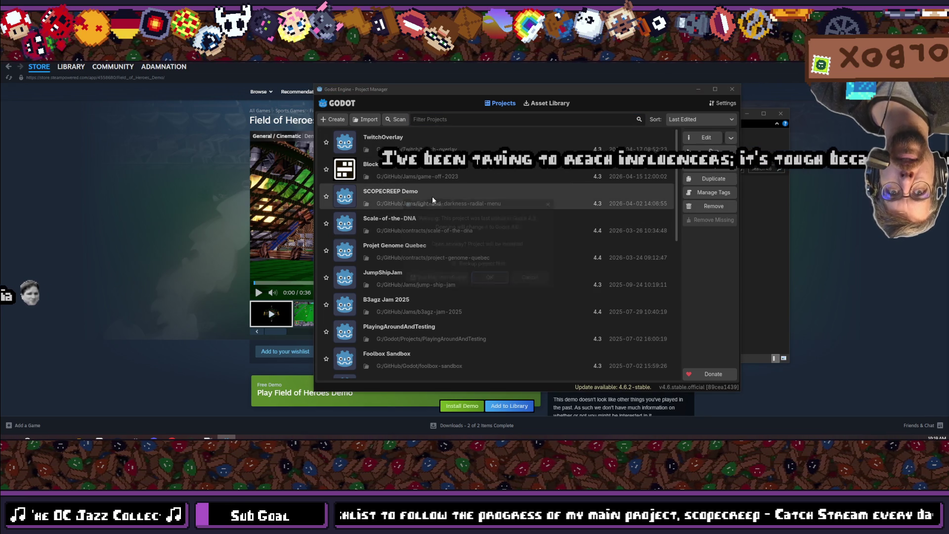
click(492, 279)
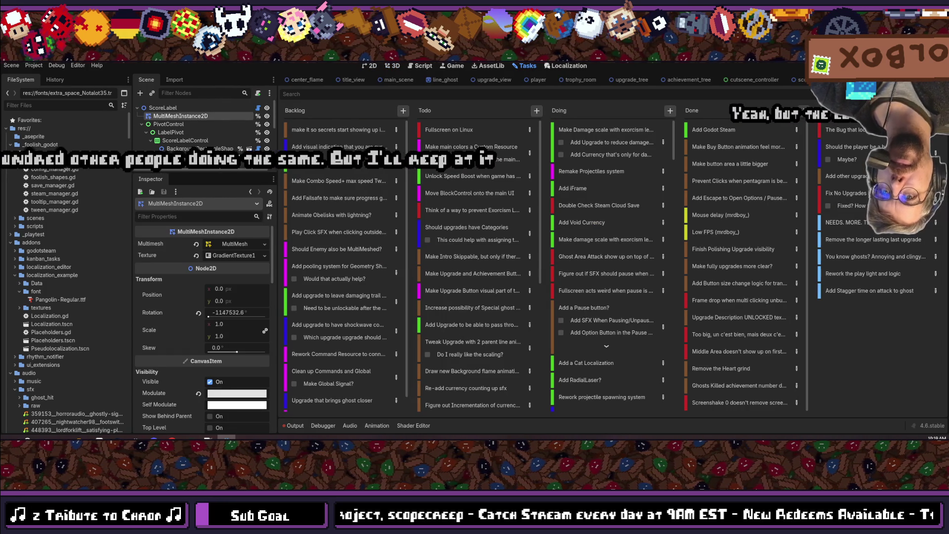
scroll(589, 203, down, 5)
scroll(589, 218, down, 8)
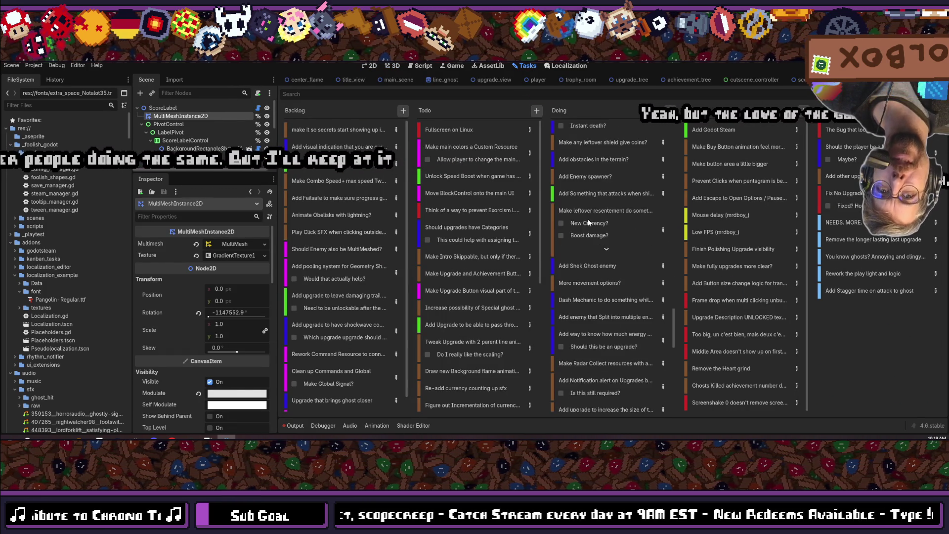
scroll(589, 219, up, 10)
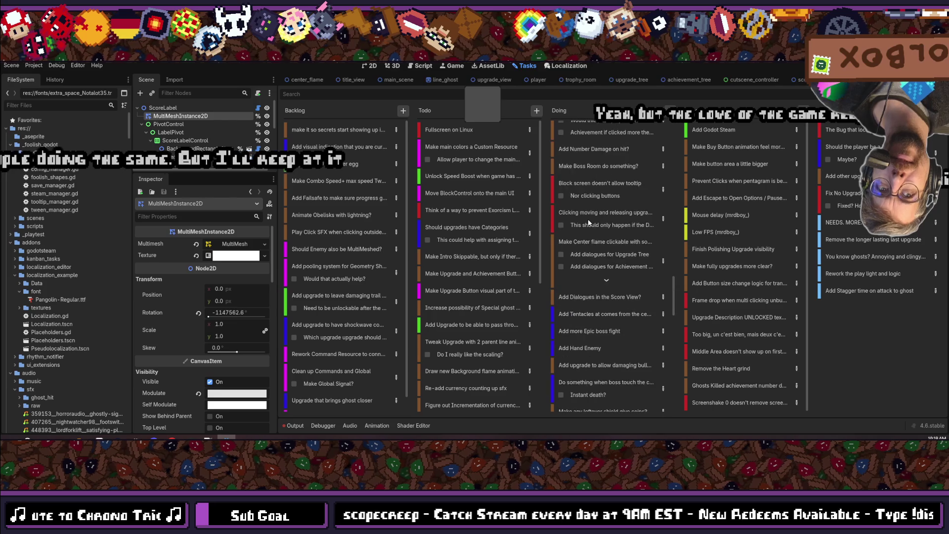
scroll(588, 219, up, 8)
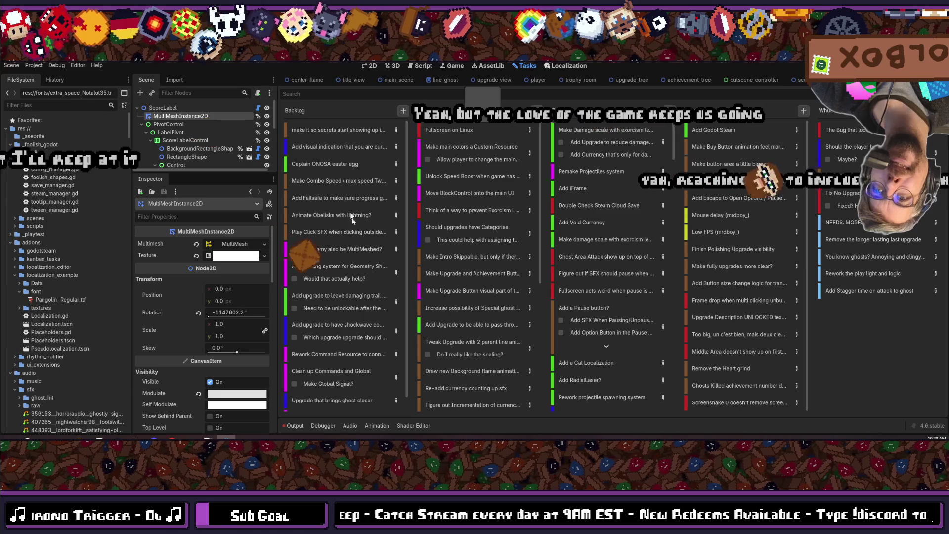
click(579, 225)
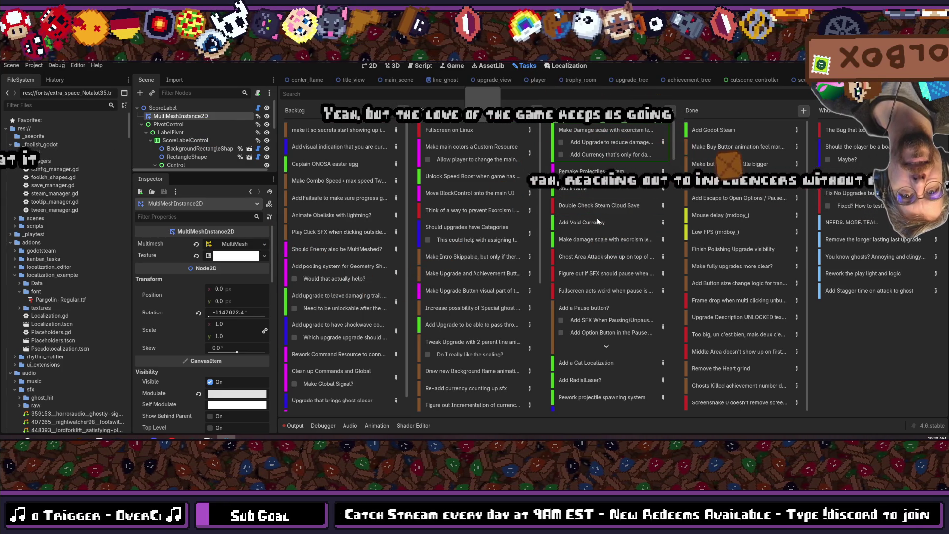
drag(598, 218, 598, 221)
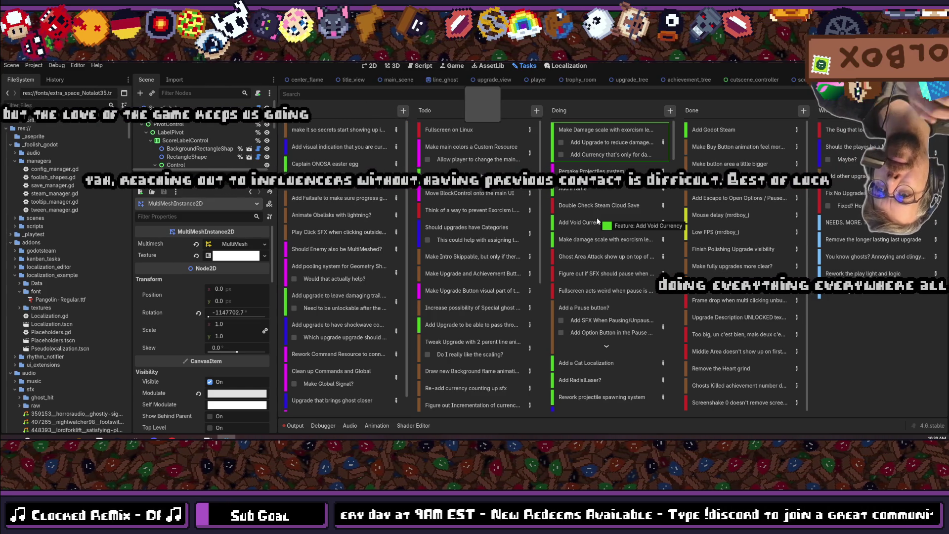
drag(597, 220, 597, 220)
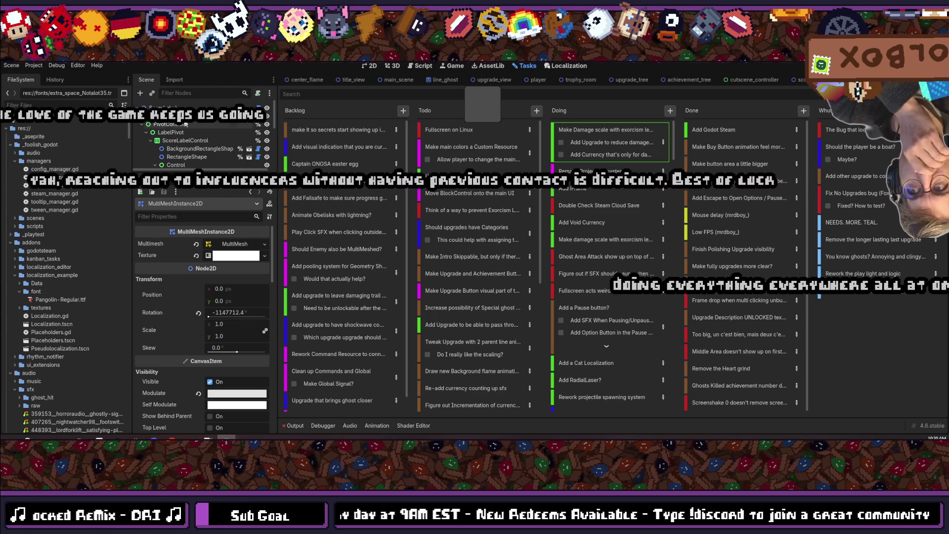
click(198, 108)
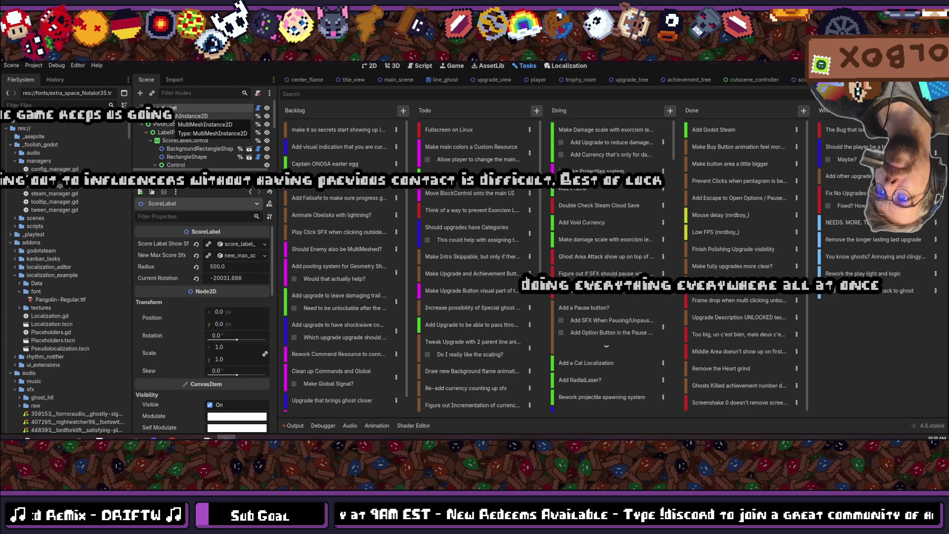
click(168, 115)
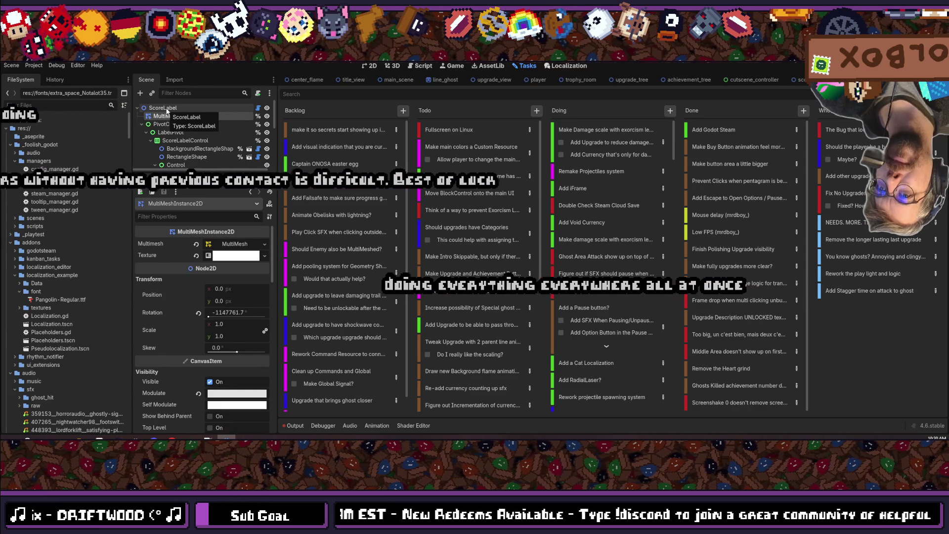
click(166, 109)
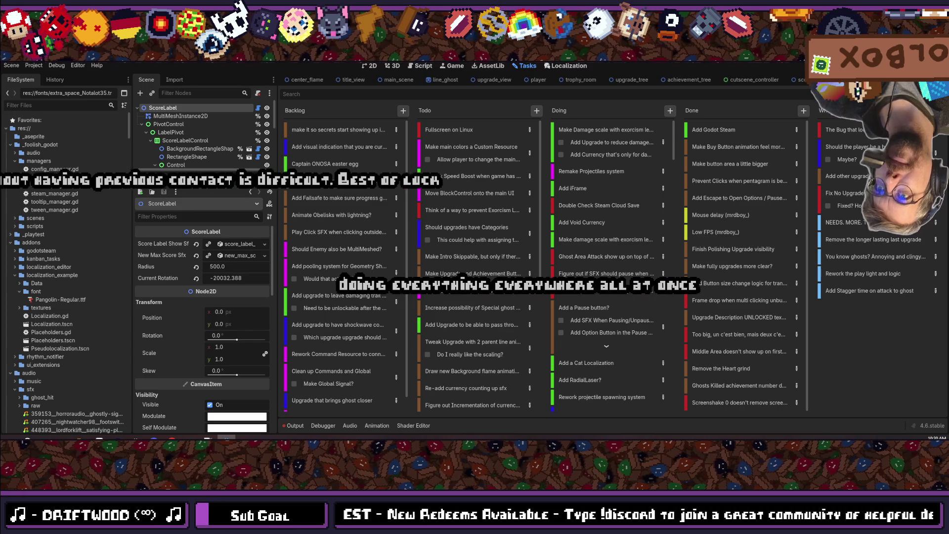
click(364, 69)
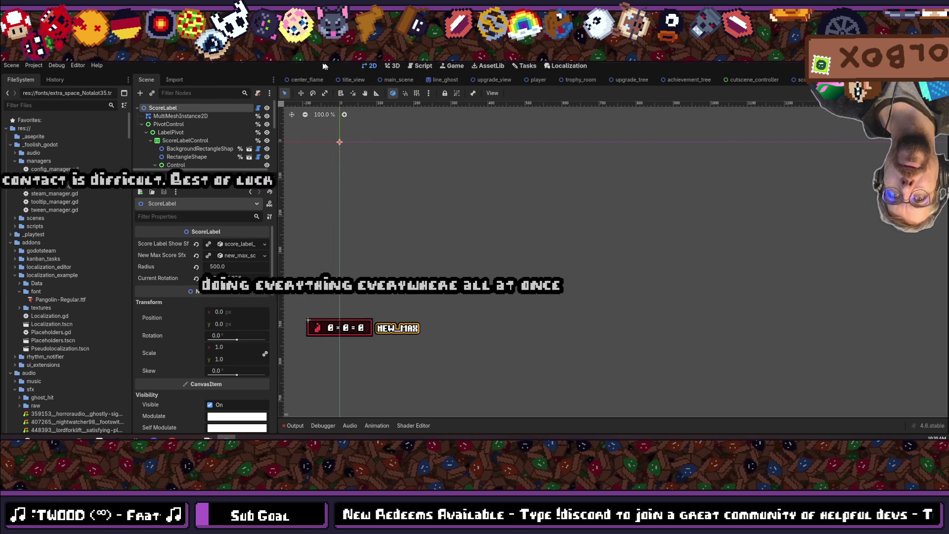
drag(192, 171, 193, 317)
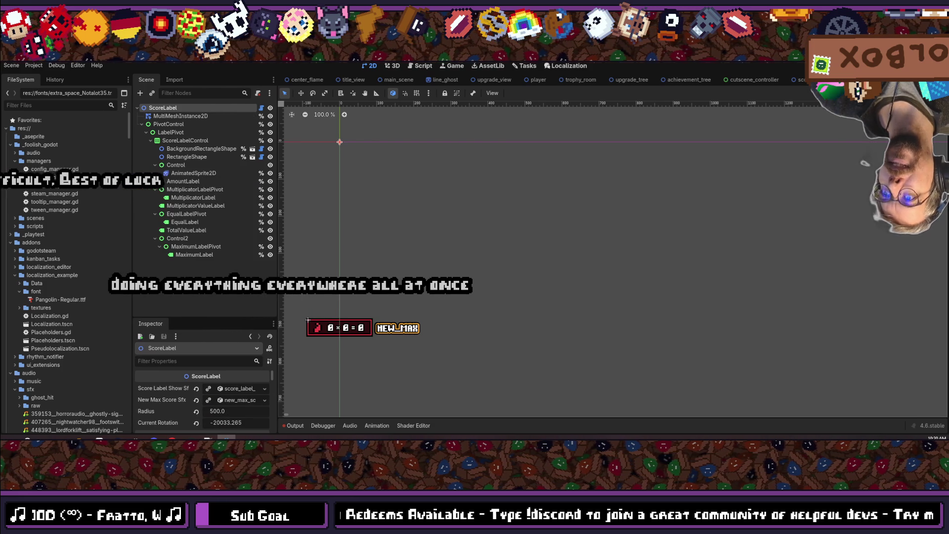
key(alt+shift+o)
text(main_scene)
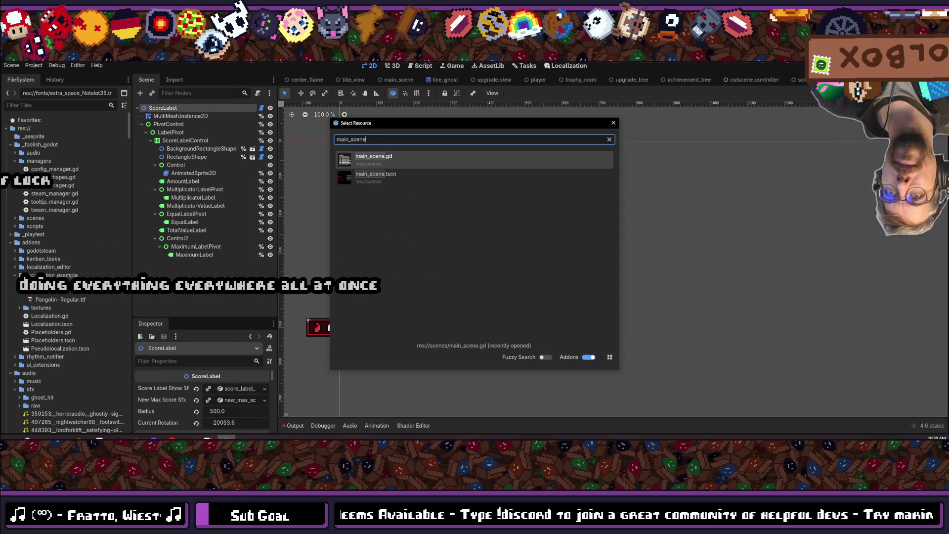
key(Down)
key(Return)
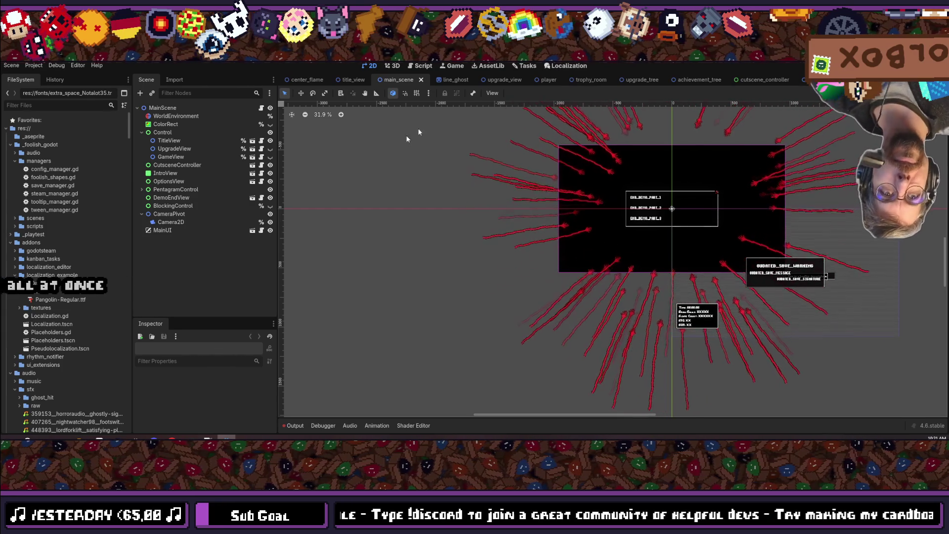
scroll(589, 275, right, 5)
scroll(482, 294, down, 2)
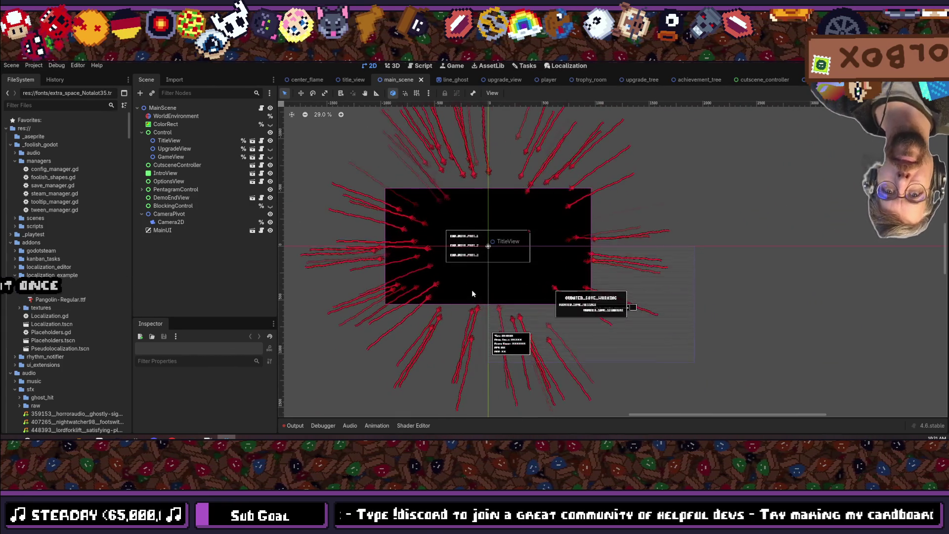
scroll(471, 290, up, 3)
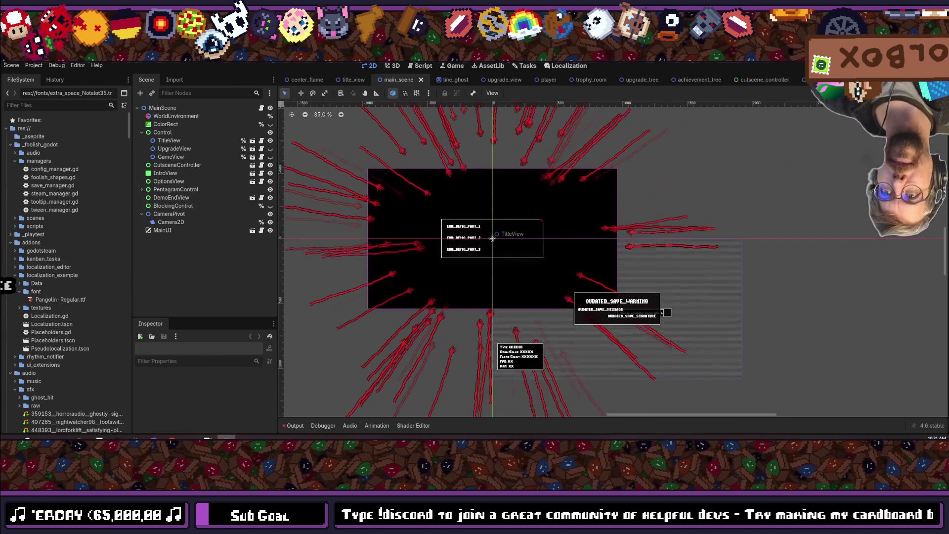
key(F5)
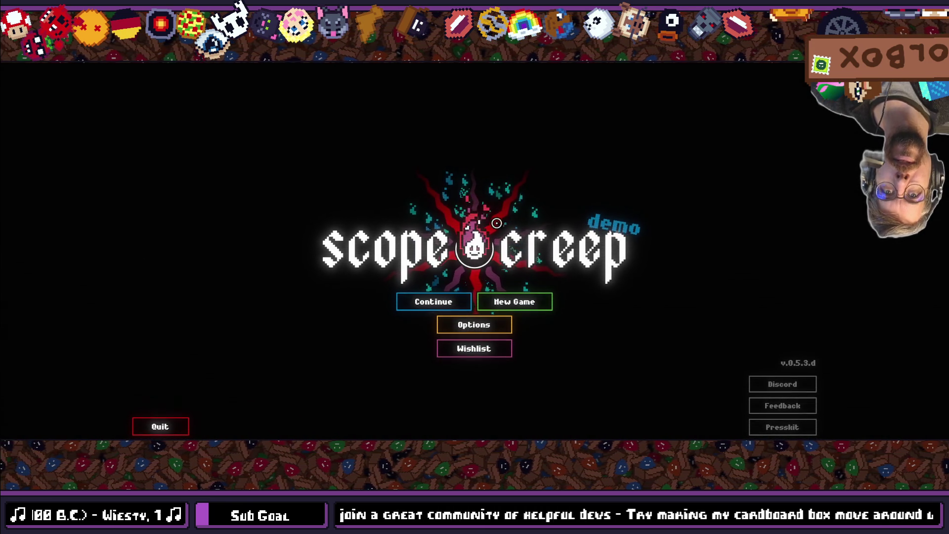
- Continue the saved Scopecreep game from the title screen into the upgrade tree
click(435, 300)
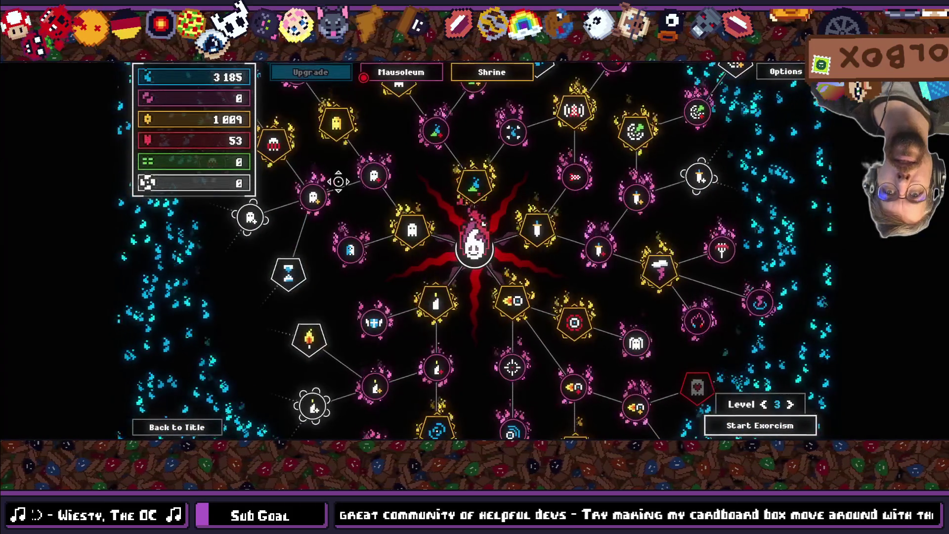
mouse_move(401, 228)
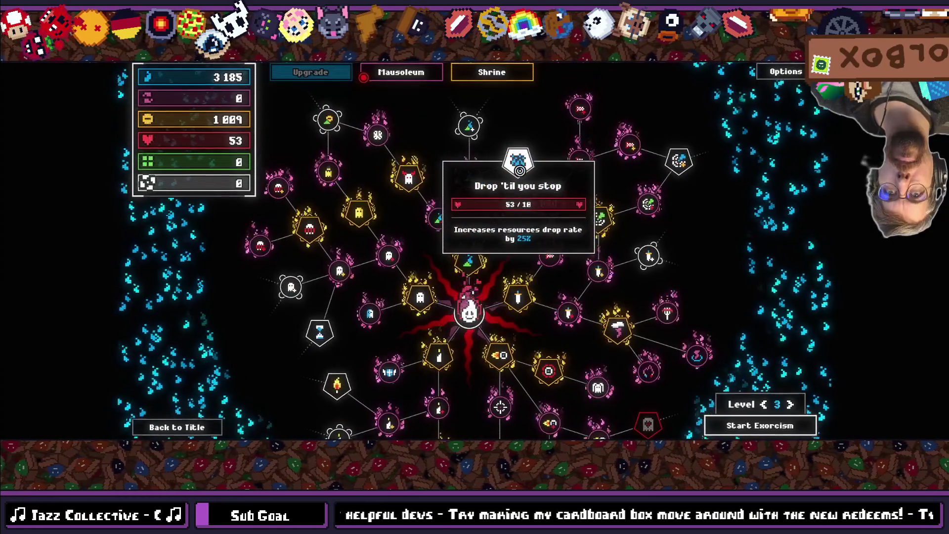
- Pan around the upgrade skill tree to inspect the available upgrades
scroll(534, 146, up, 3)
key(w)
key(d)
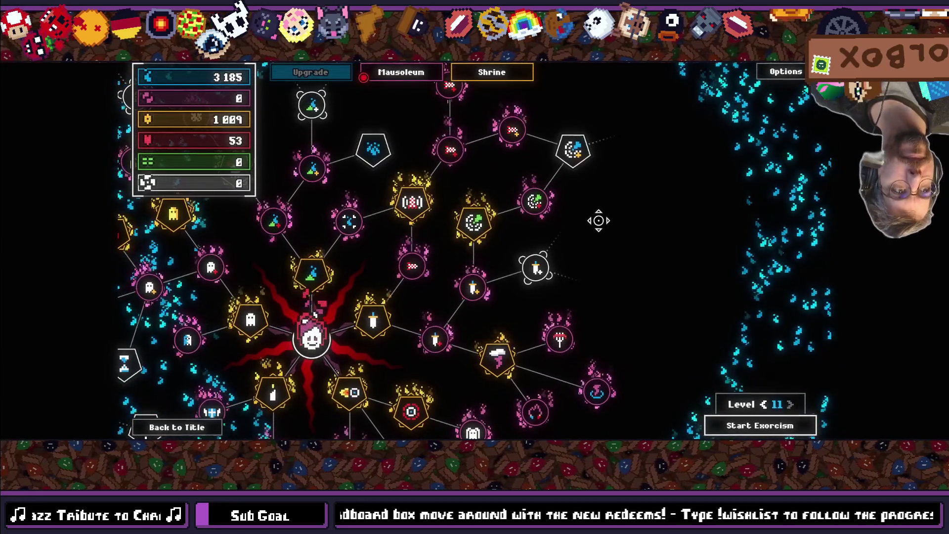
drag(566, 235, 631, 212)
drag(453, 239, 508, 140)
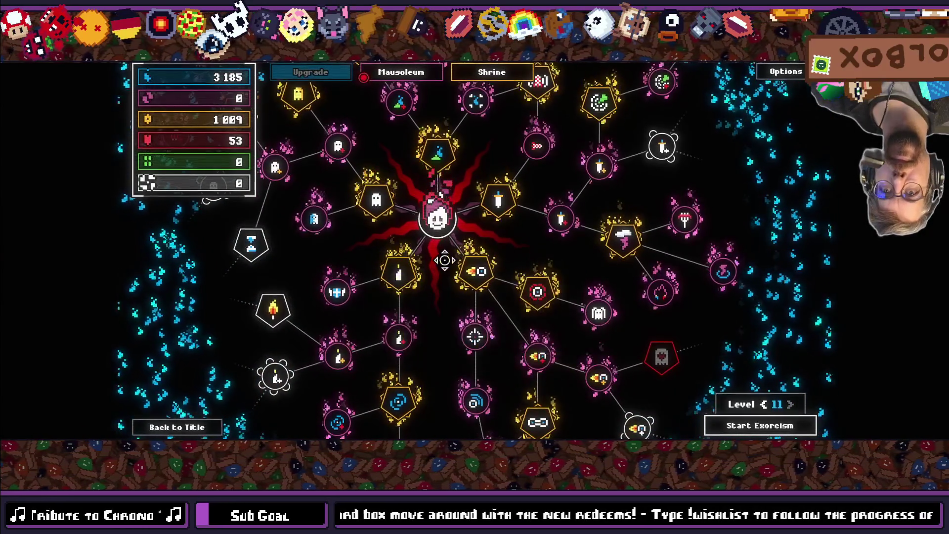
drag(443, 258, 460, 290)
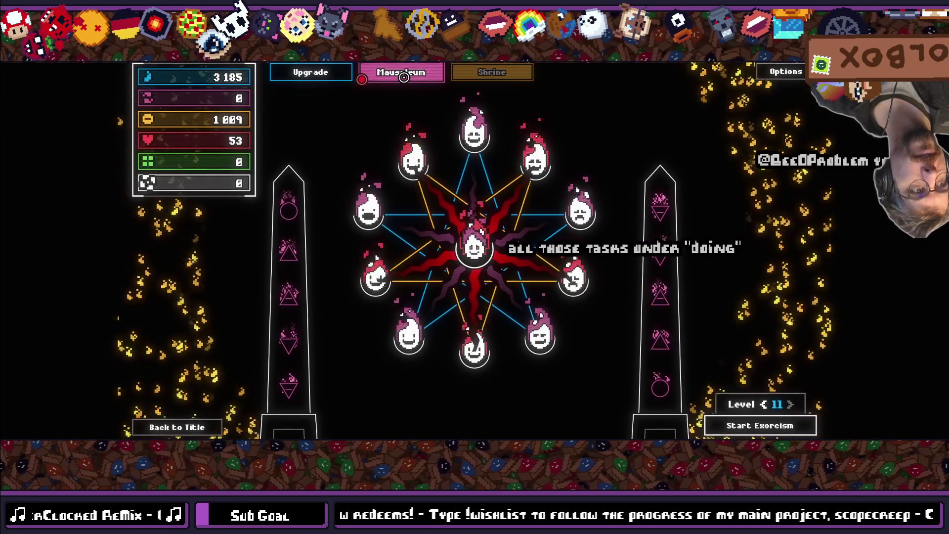
- View the Shrine upgrades, stop the game with F8 and return to the Tasks board
click(492, 73)
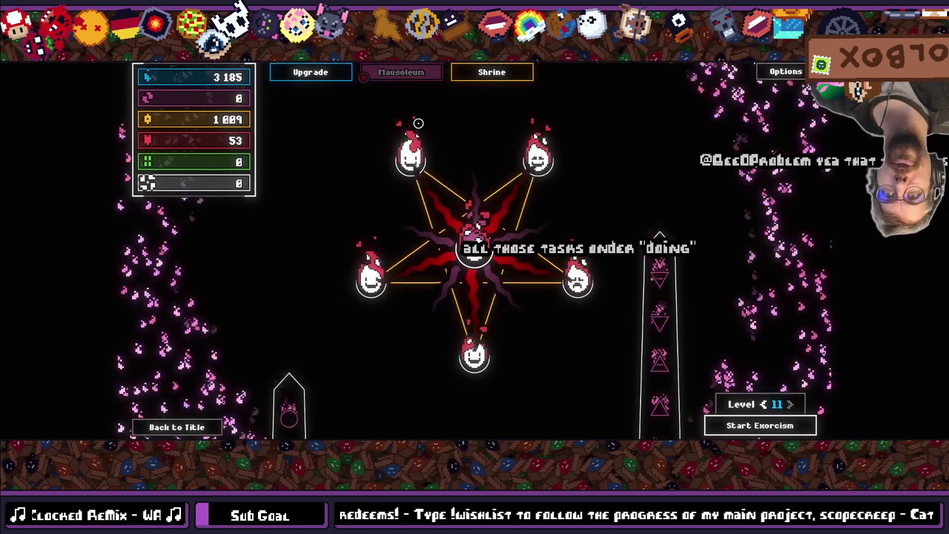
key(F8)
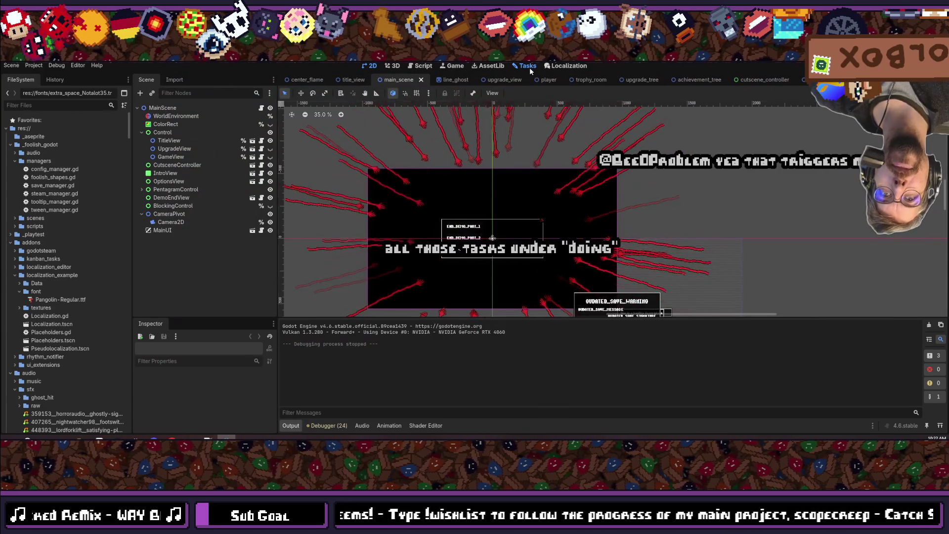
click(529, 66)
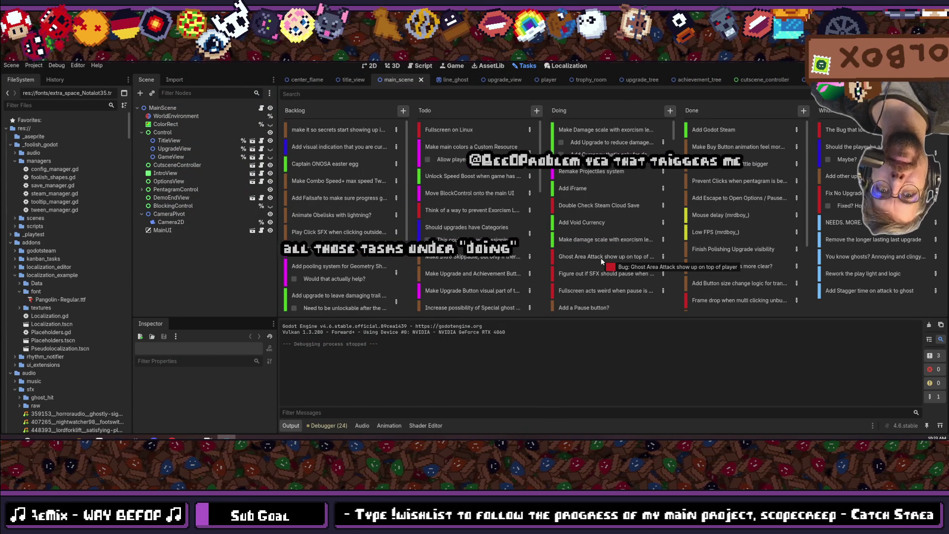
- Move the Add iFrame card from Doing to the top of Todo
scroll(592, 218, down, 5)
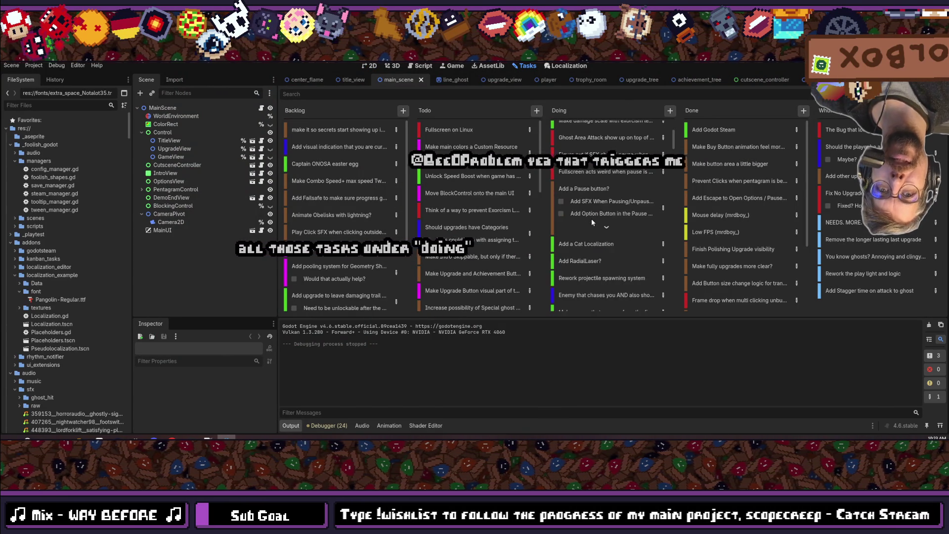
scroll(592, 220, down, 8)
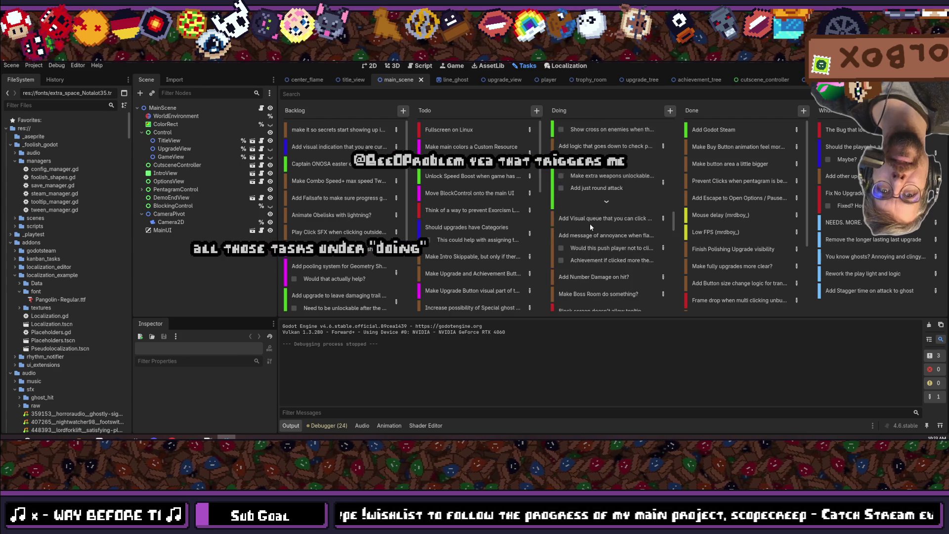
scroll(589, 223, down, 6)
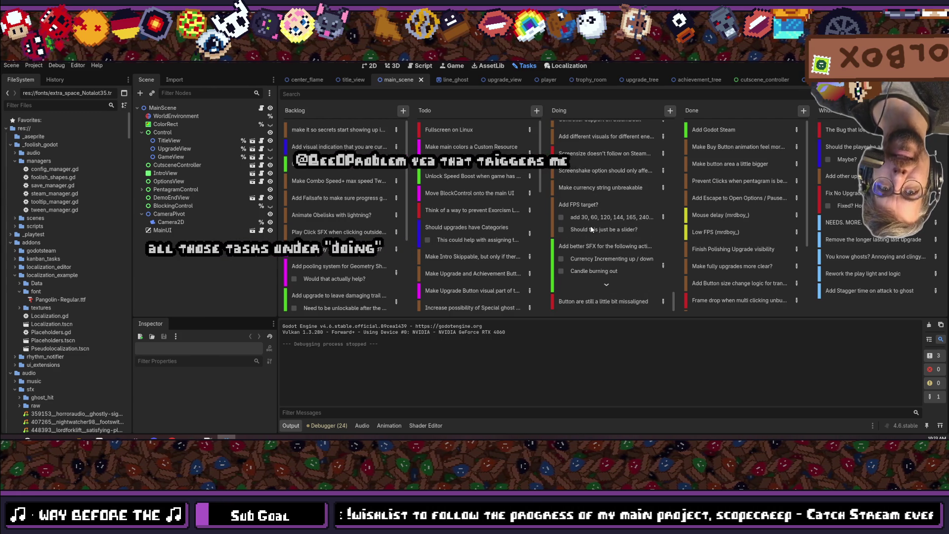
scroll(589, 224, up, 10)
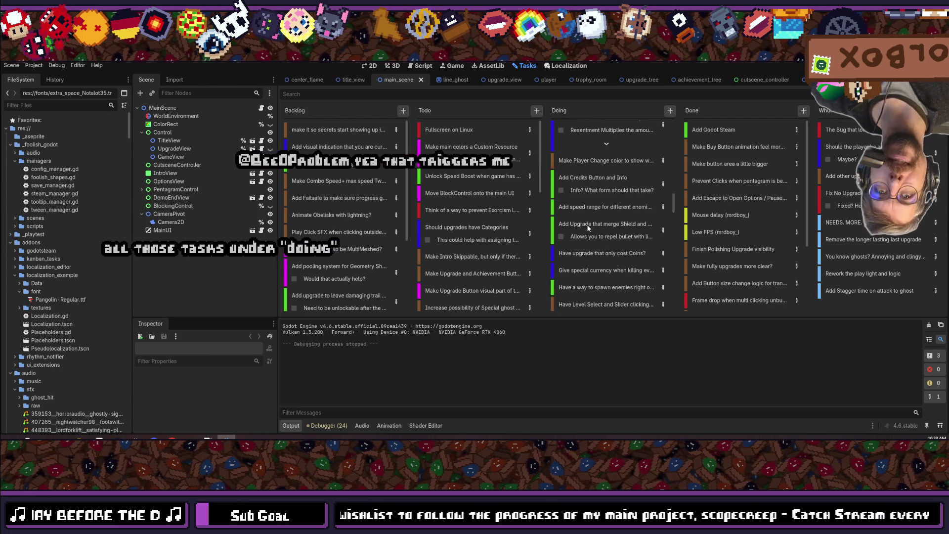
scroll(589, 228, up, 5)
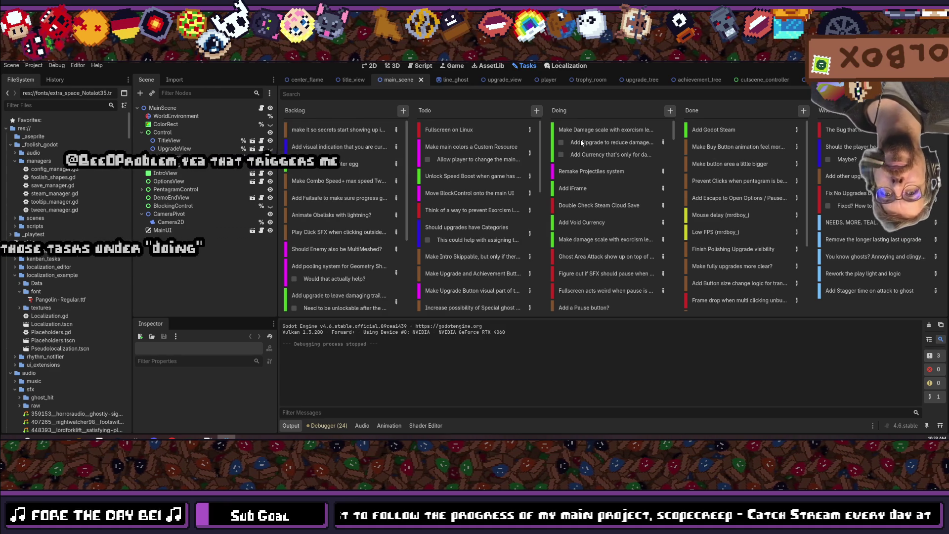
click(594, 133)
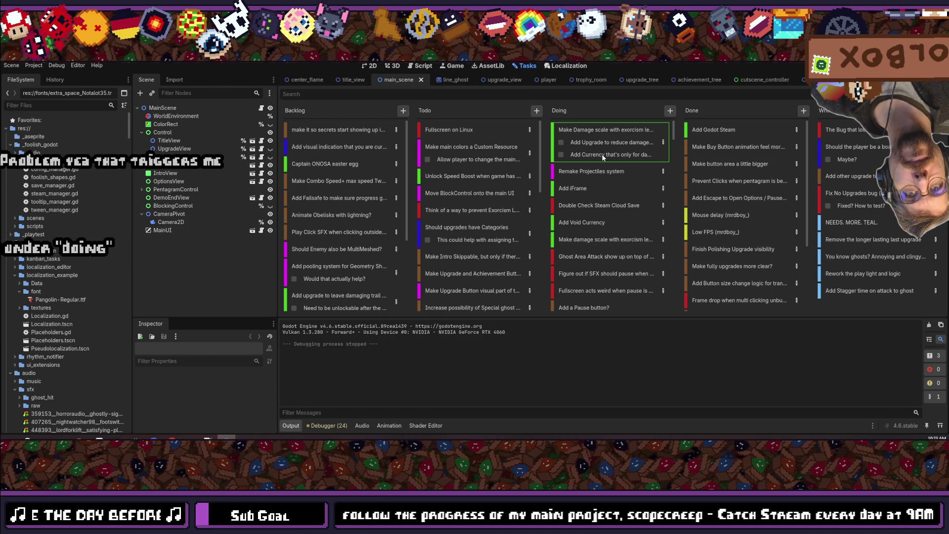
drag(601, 194, 504, 132)
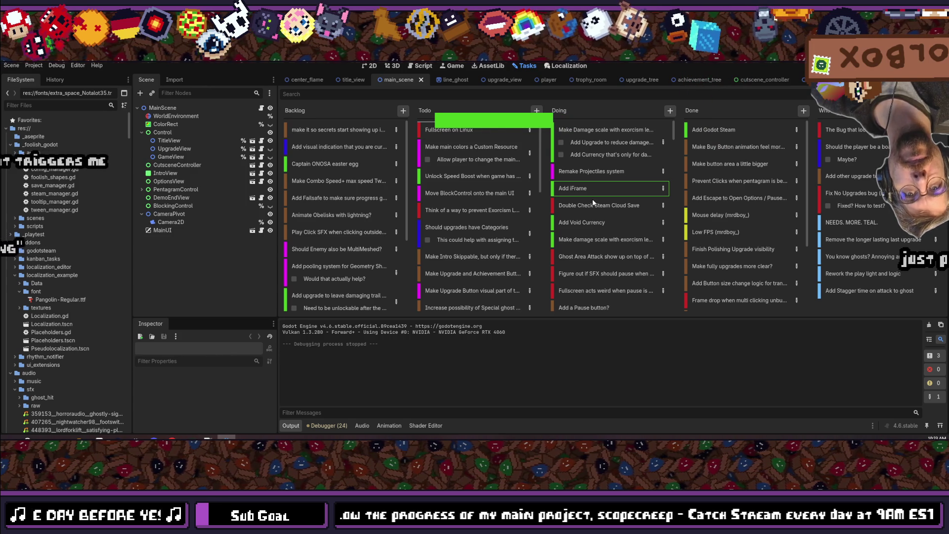
drag(592, 202, 579, 200)
- Move Double Check Steam Cloud Save into Todo and the damage-scaling card to top of Done
click(573, 188)
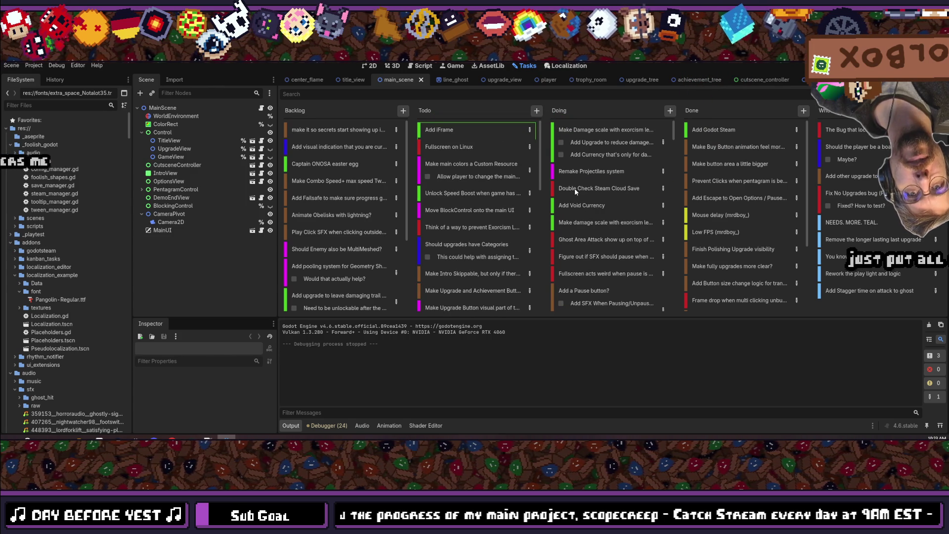
mouse_move(593, 192)
mouse_down()
mouse_move(489, 138)
mouse_move(479, 121)
mouse_move(567, 183)
mouse_move(581, 207)
mouse_move(569, 178)
mouse_move(504, 115)
mouse_move(591, 206)
mouse_move(583, 206)
mouse_move(588, 198)
mouse_up()
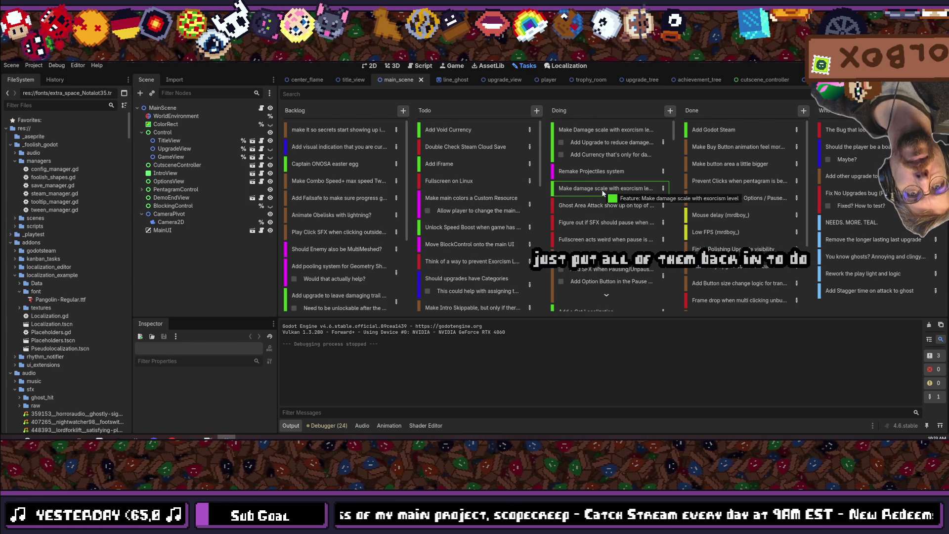
drag(604, 193, 744, 125)
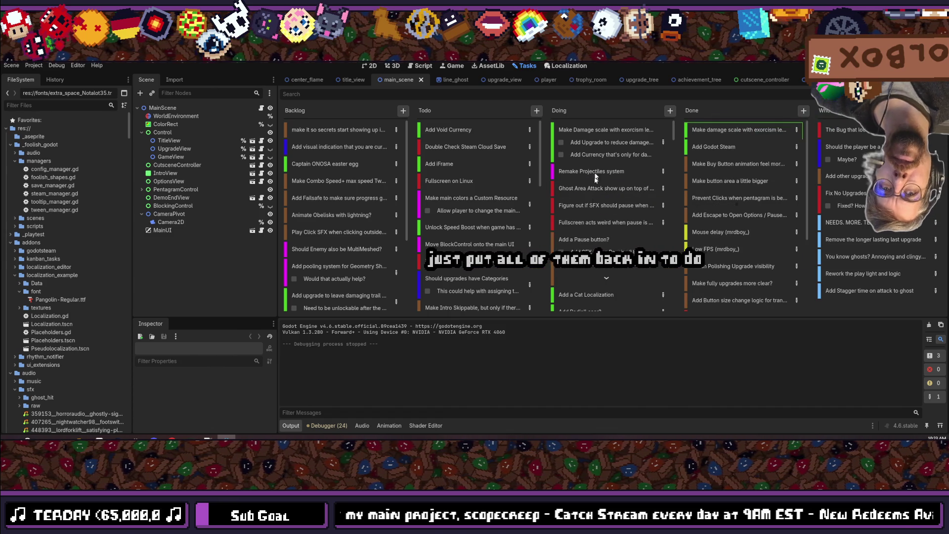
- Move the Ghost Area Attack and SFX-pause cards from Doing into Todo
click(575, 191)
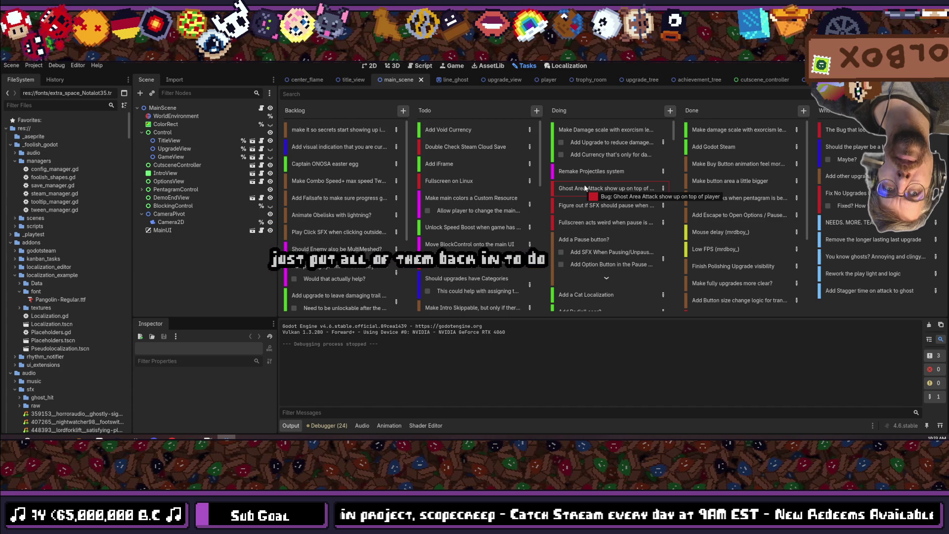
drag(548, 155, 496, 125)
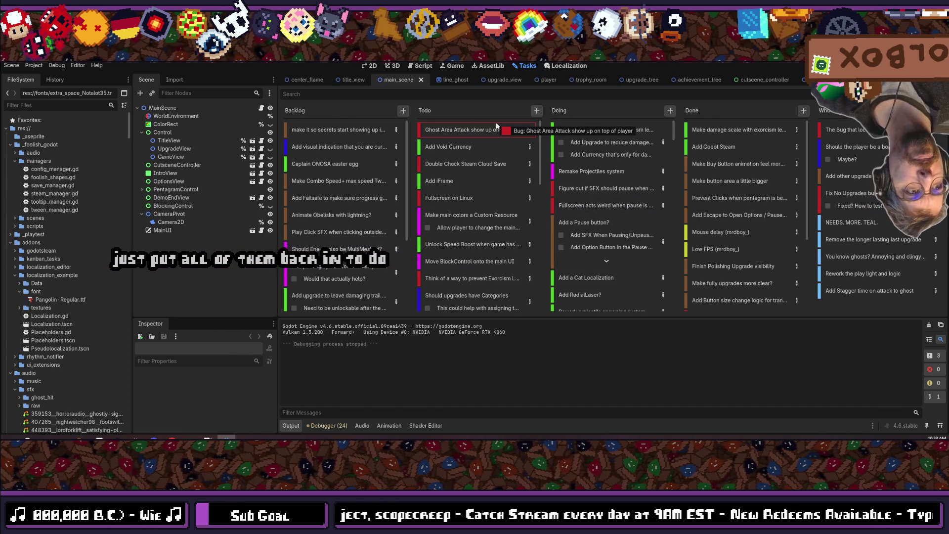
click(589, 191)
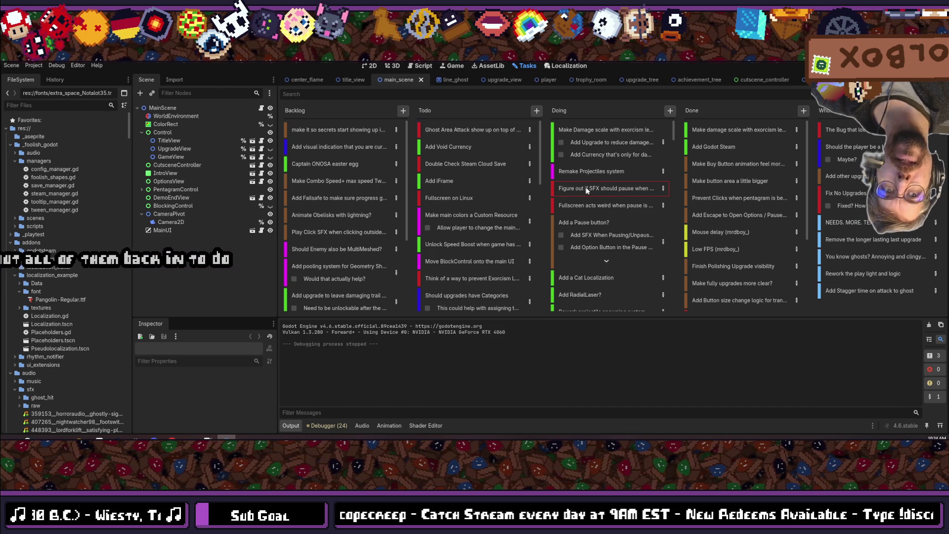
key(Down)
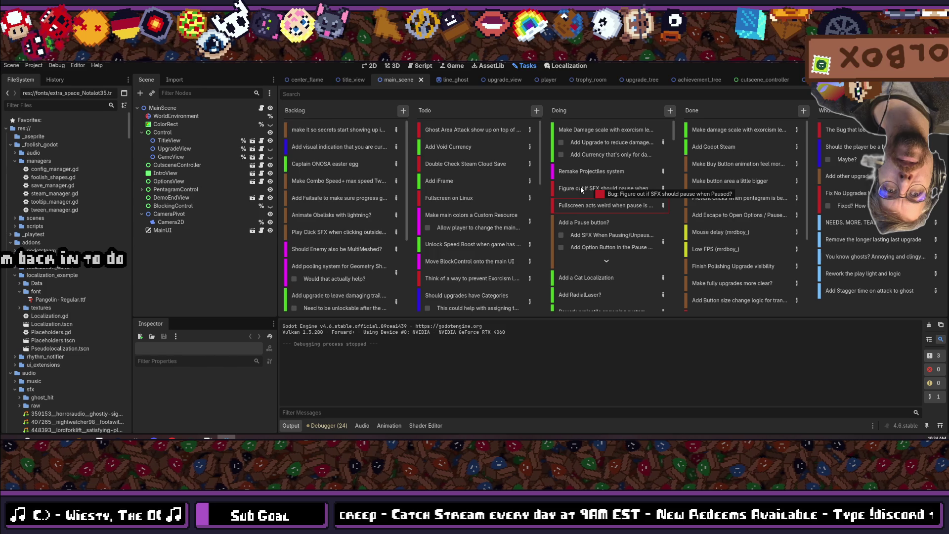
mouse_move(580, 185)
mouse_down()
mouse_move(601, 186)
mouse_move(494, 143)
mouse_move(499, 123)
mouse_up()
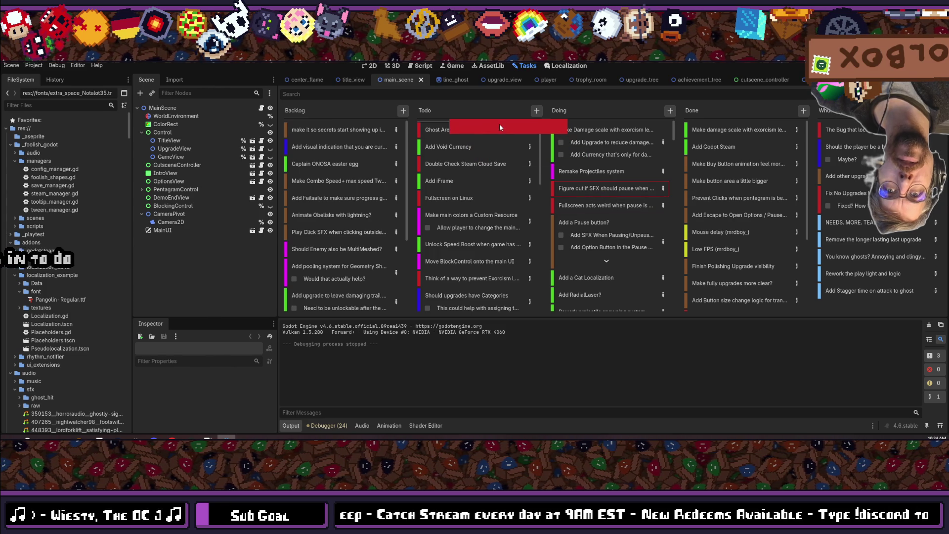
drag(595, 210, 592, 209)
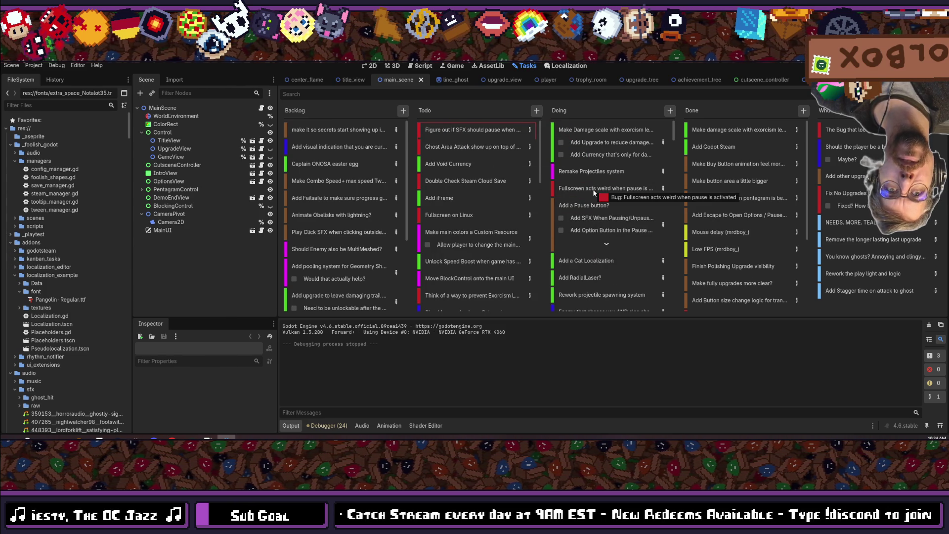
- Move the fullscreen-when-paused bug card and Add a Pause button? to top of Todo
click(613, 191)
mouse_move(612, 191)
mouse_down()
mouse_move(494, 119)
mouse_move(486, 126)
mouse_move(575, 189)
mouse_move(600, 188)
mouse_up()
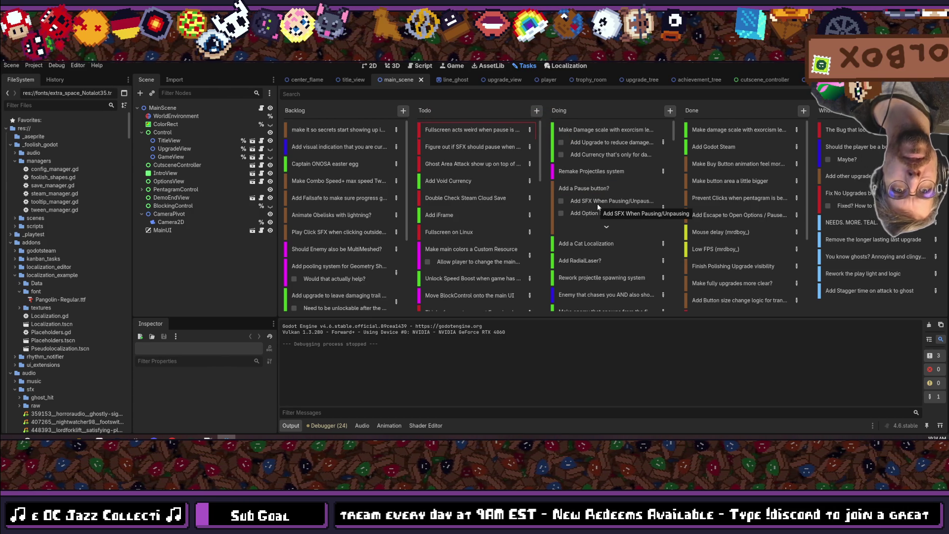
click(605, 227)
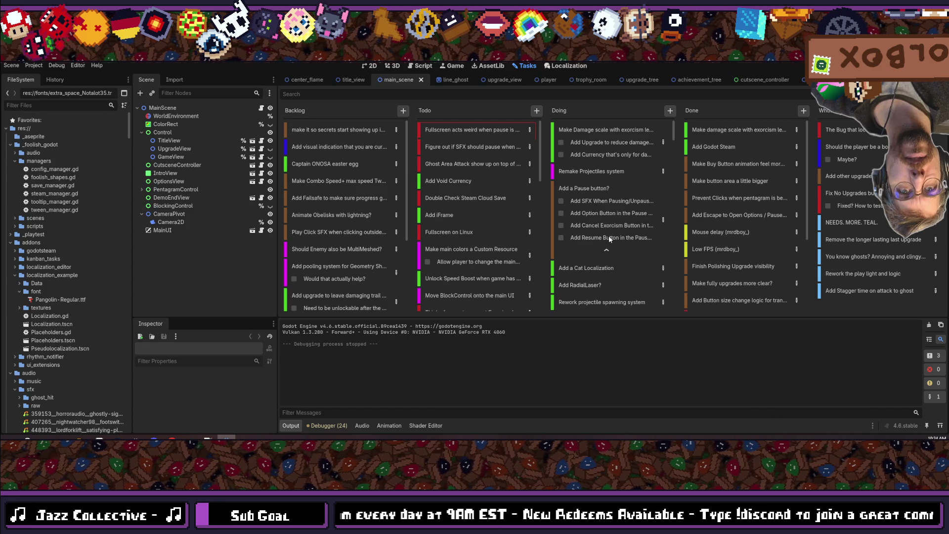
drag(590, 189, 484, 125)
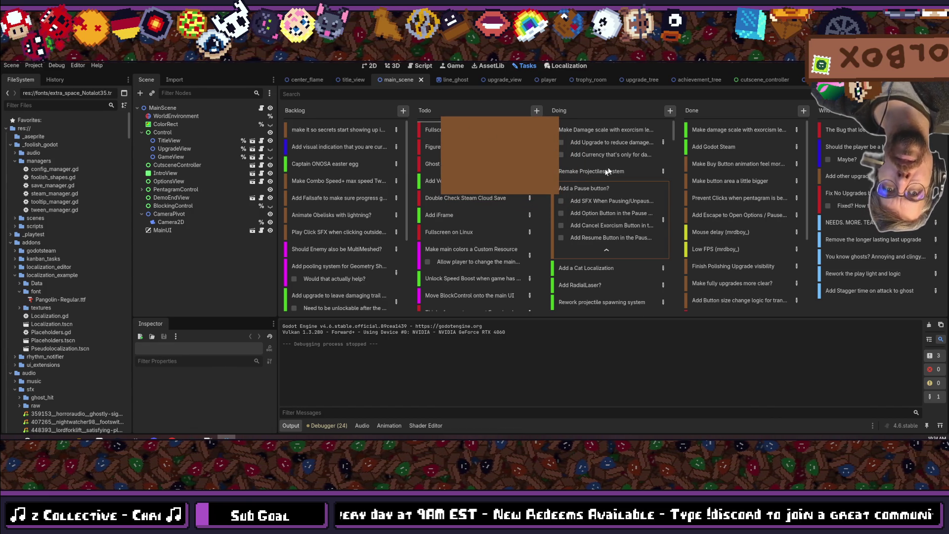
drag(596, 174, 599, 177)
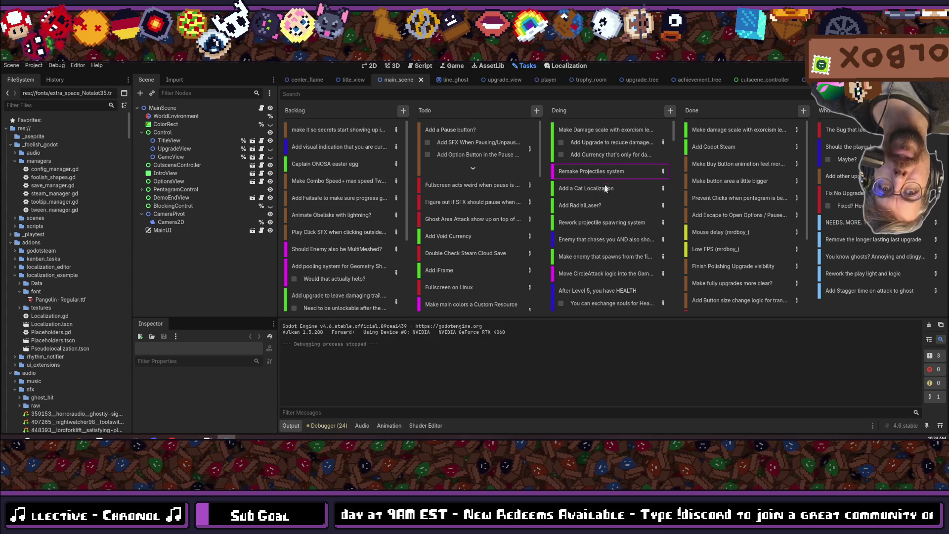
- Put Add a Cat Localization atop Backlog and move Add RadialLaser? into Todo
drag(458, 131, 464, 132)
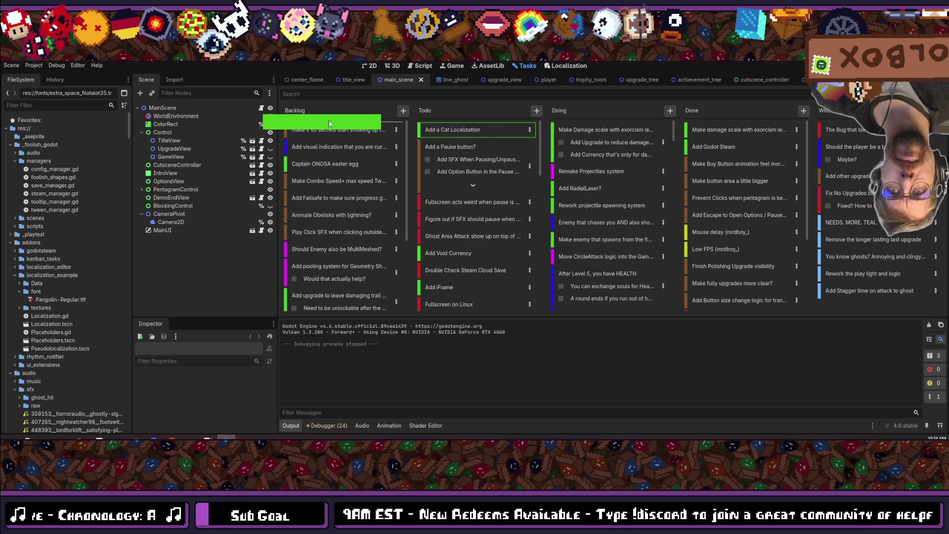
click(593, 187)
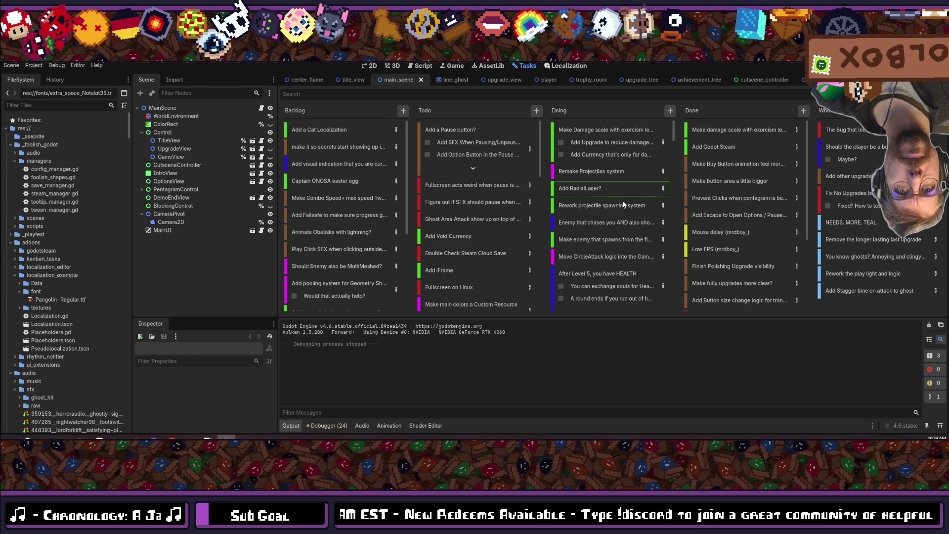
mouse_move(592, 188)
mouse_down()
mouse_move(412, 105)
mouse_move(514, 146)
mouse_up()
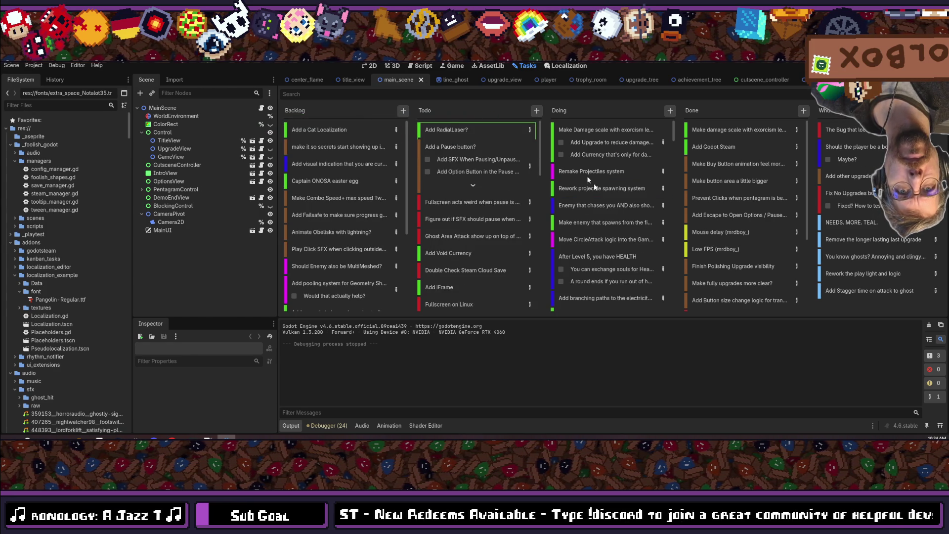
- Delete the Rework projectile spawning system task and move both enemy cards to top of Todo
click(587, 189)
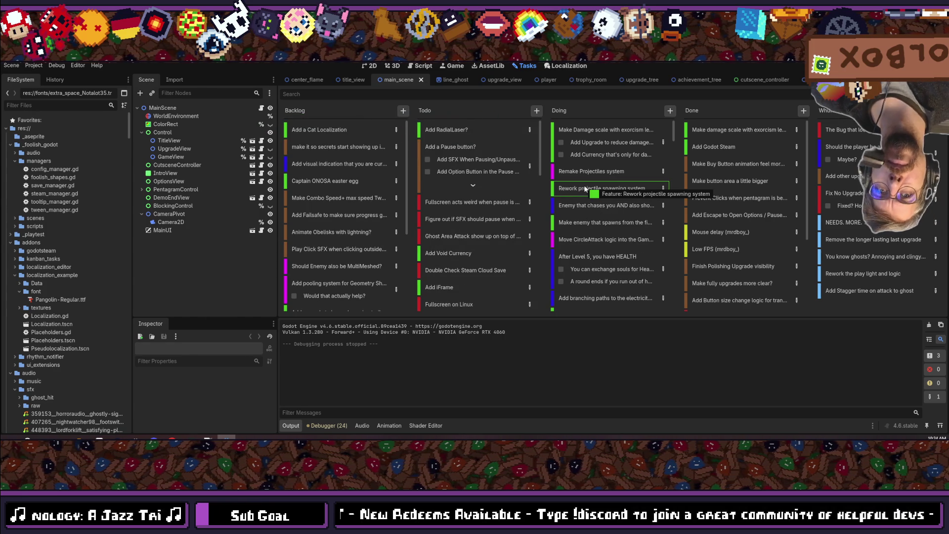
key(Delete)
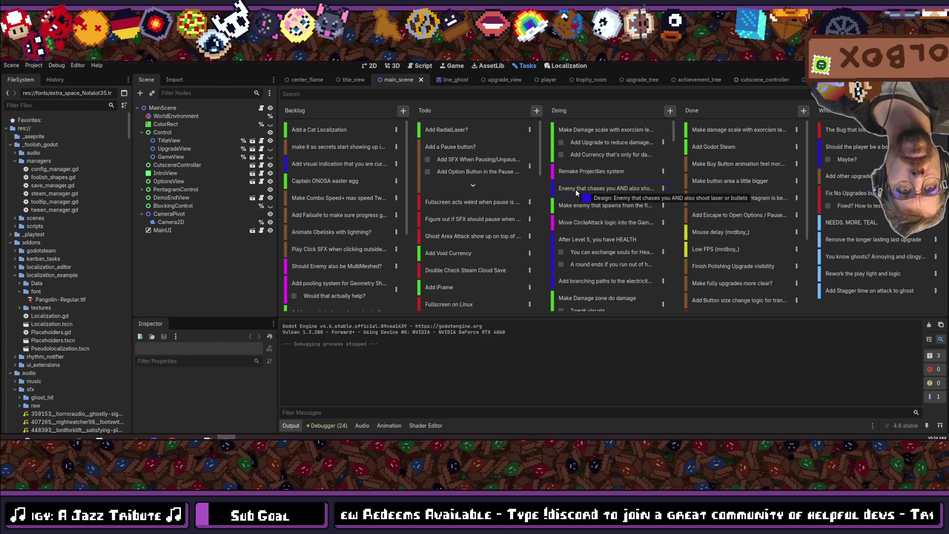
drag(576, 189, 464, 120)
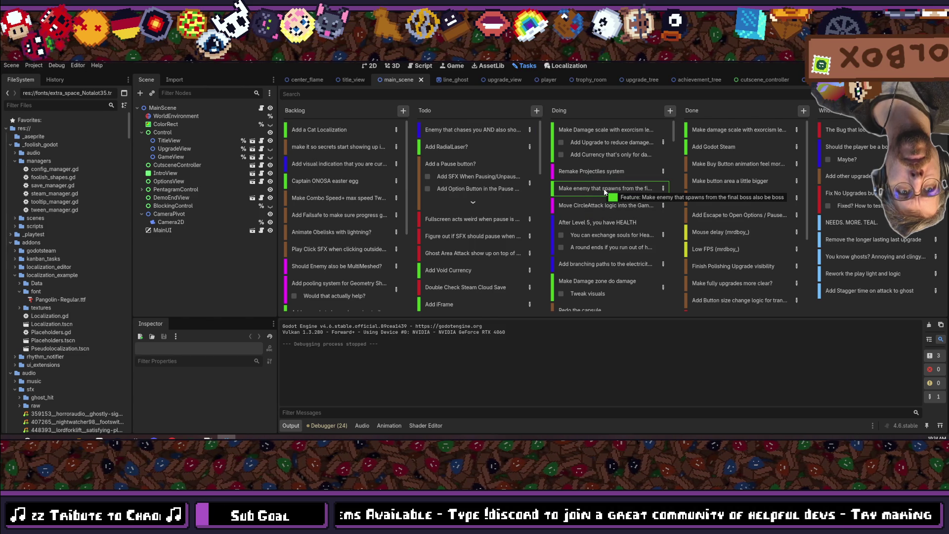
drag(606, 192, 476, 126)
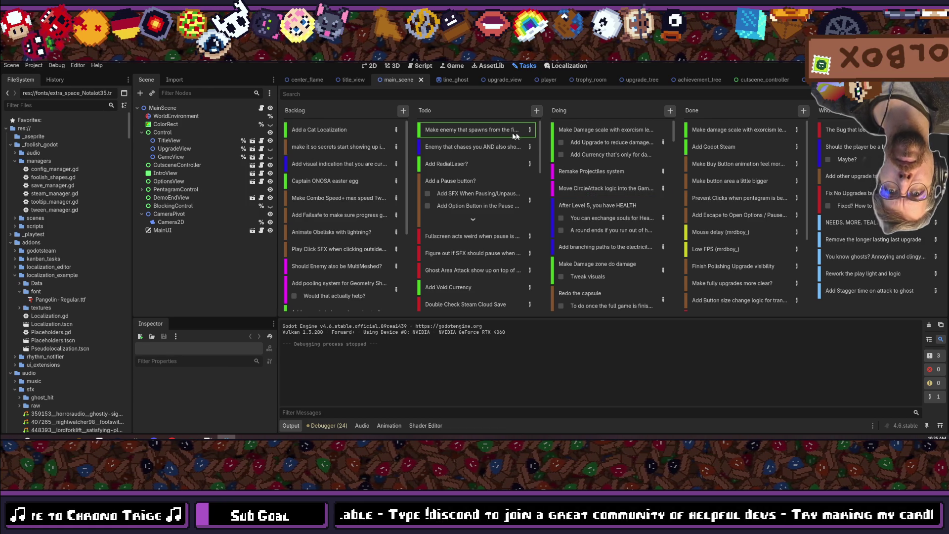
click(530, 132)
text(Generate Wave of Enemie)
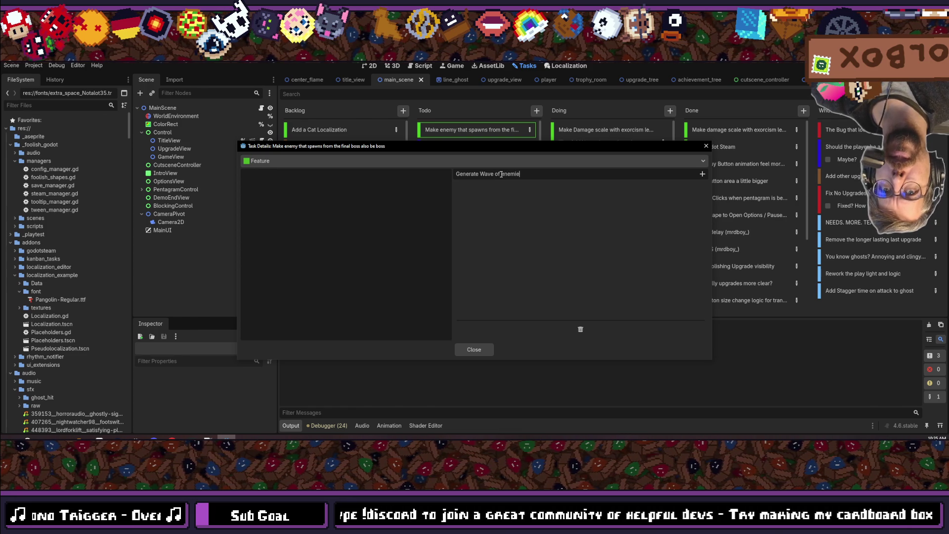
- Add 'Generate Wave of enemies' and a boss-spawning step to the final-boss task, then close details
text(s)
key(Return)
text(Spawns bosses that y)
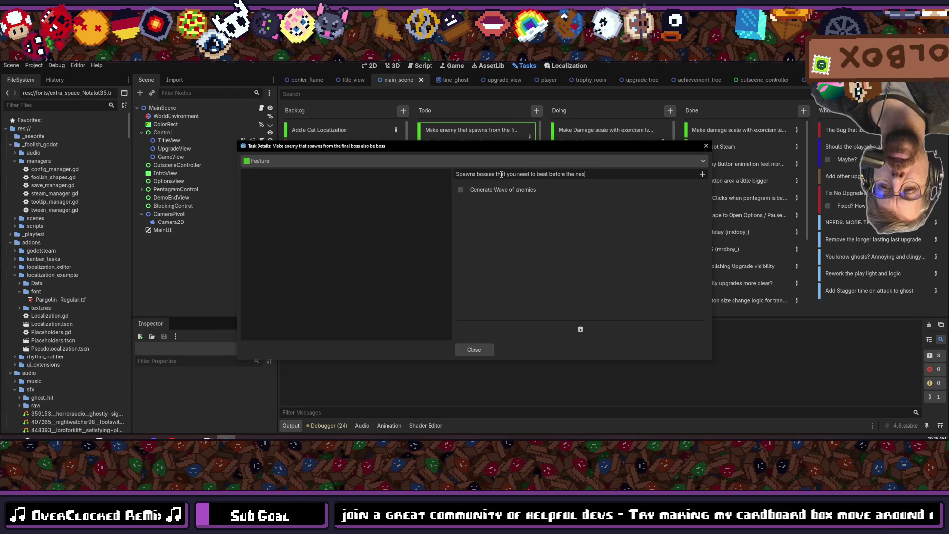
text(section wha)
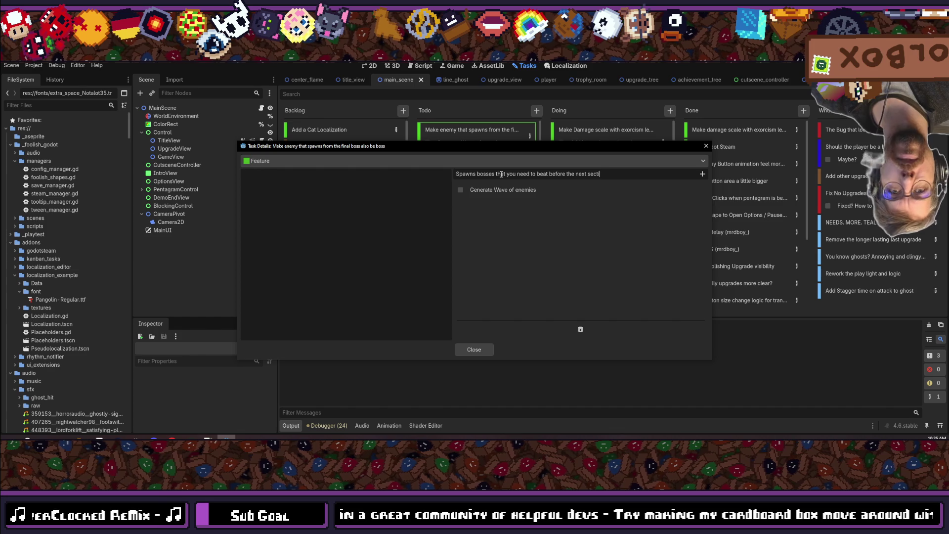
key(BackSpace)
key(BackSpace)
text(starts)
key(Return)
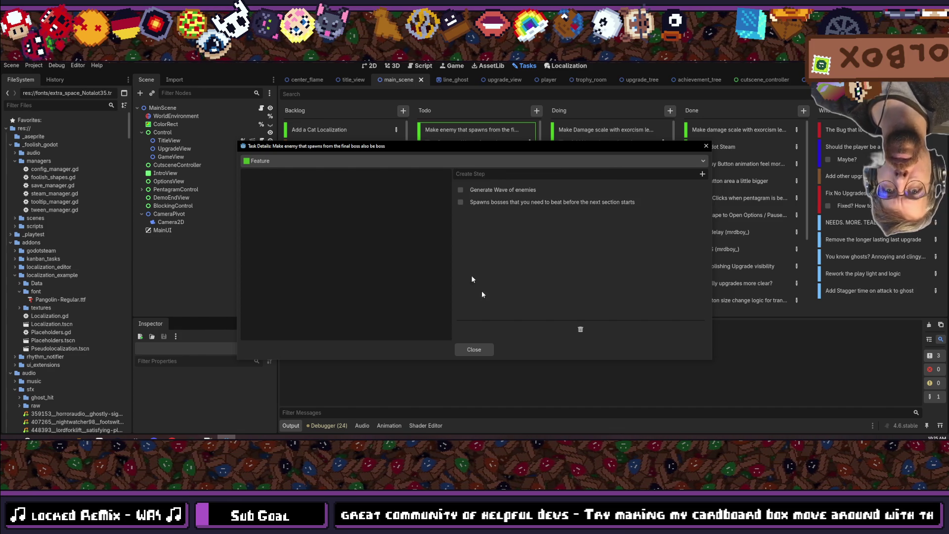
click(483, 349)
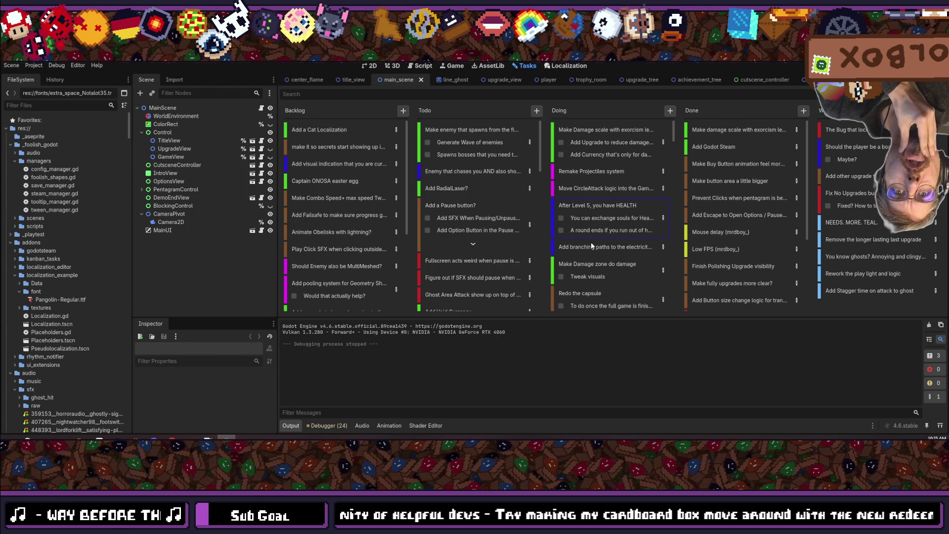
- Move the After Level 5 health, branching paths and Make Damage zone cards into Todo
mouse_move(592, 218)
mouse_down()
mouse_move(473, 123)
mouse_move(478, 128)
mouse_up()
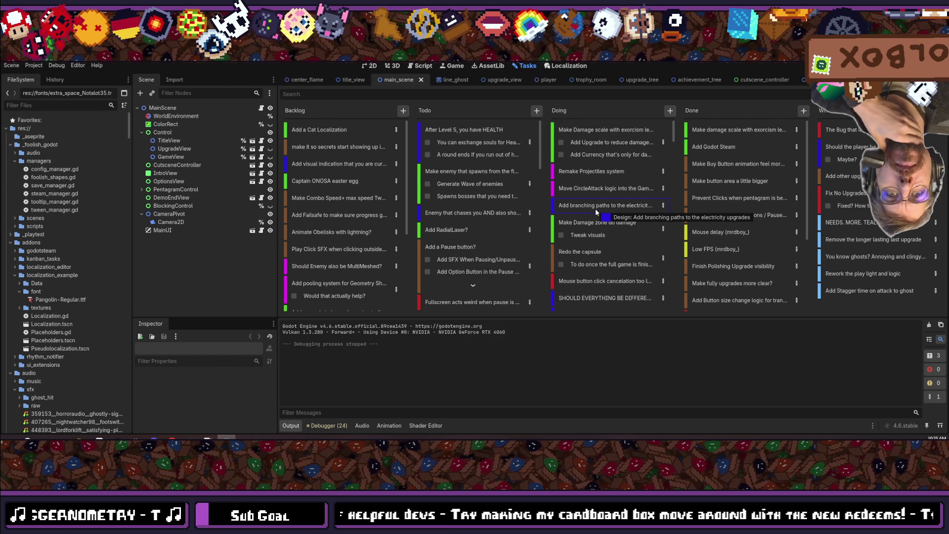
drag(596, 211, 487, 131)
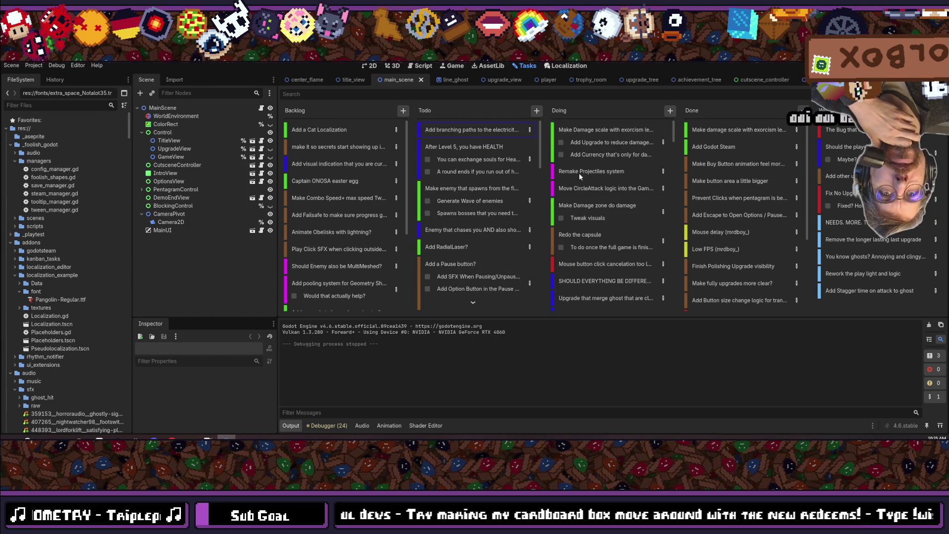
click(590, 208)
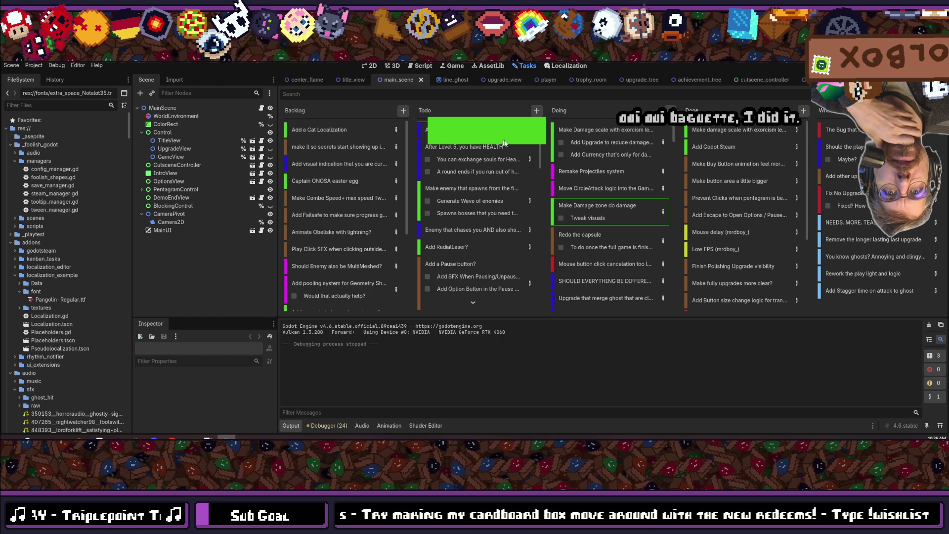
drag(593, 233, 593, 234)
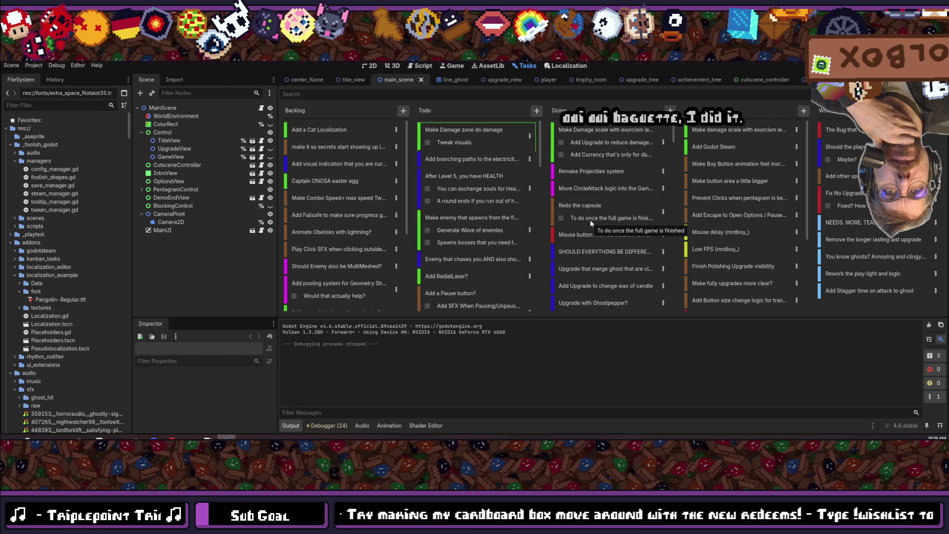
- Put Redo the capsule atop Backlog; move mouse-click bug, merge-ghost and candle wax cards into Todo
click(584, 205)
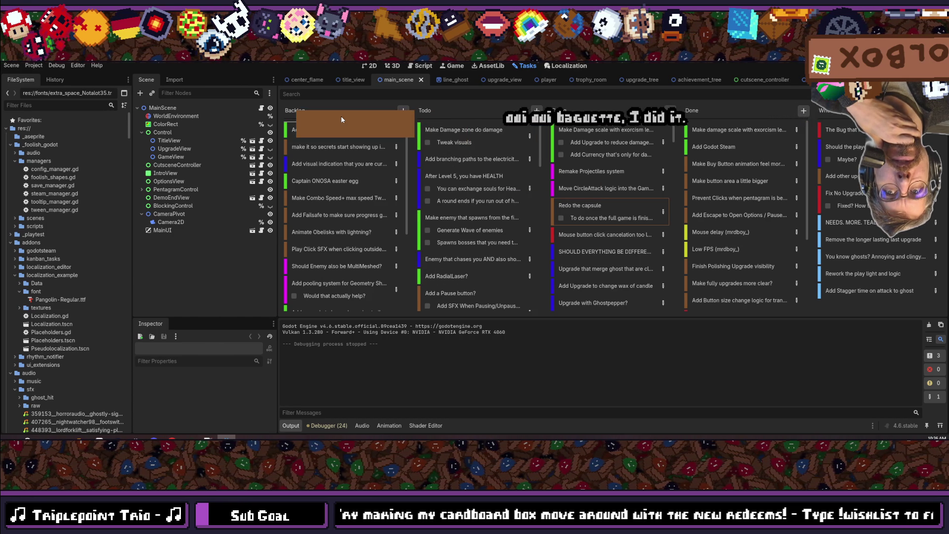
drag(545, 190, 588, 232)
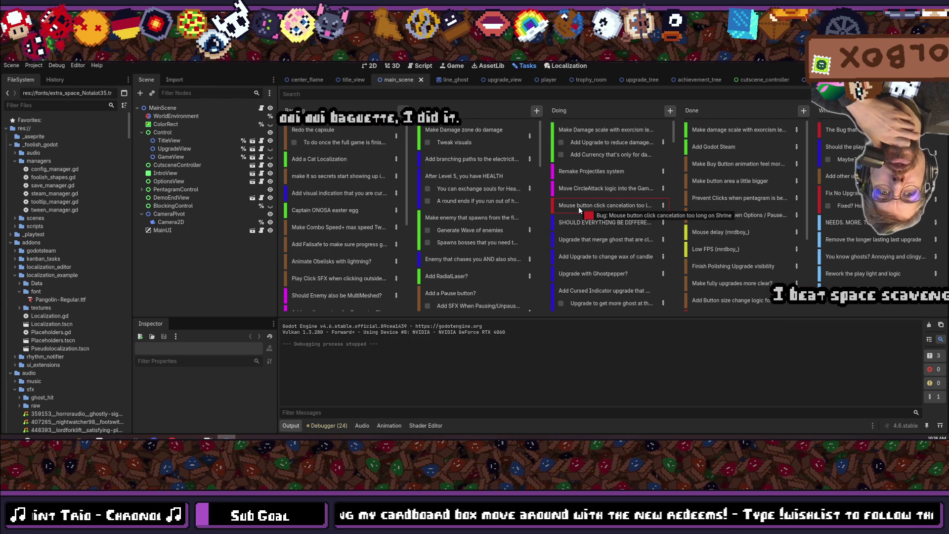
drag(578, 207, 468, 131)
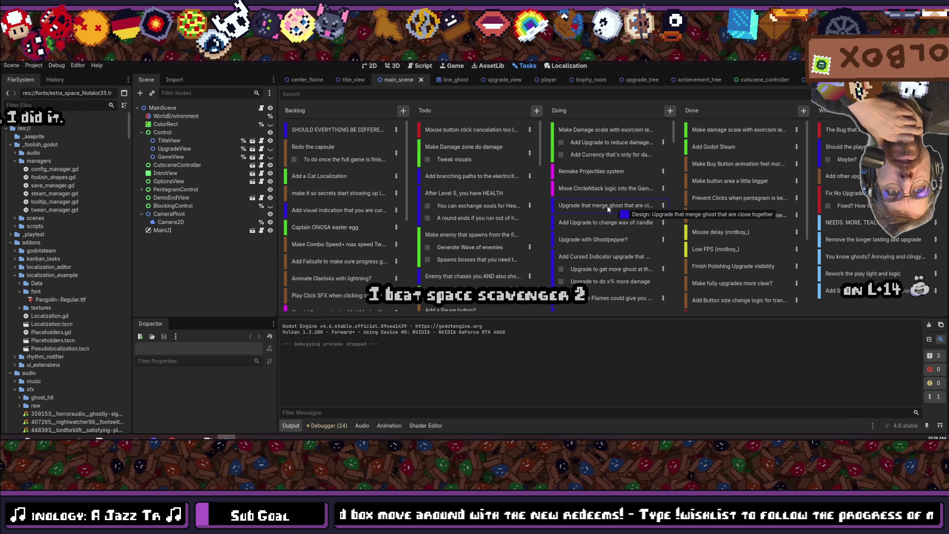
drag(492, 154, 456, 124)
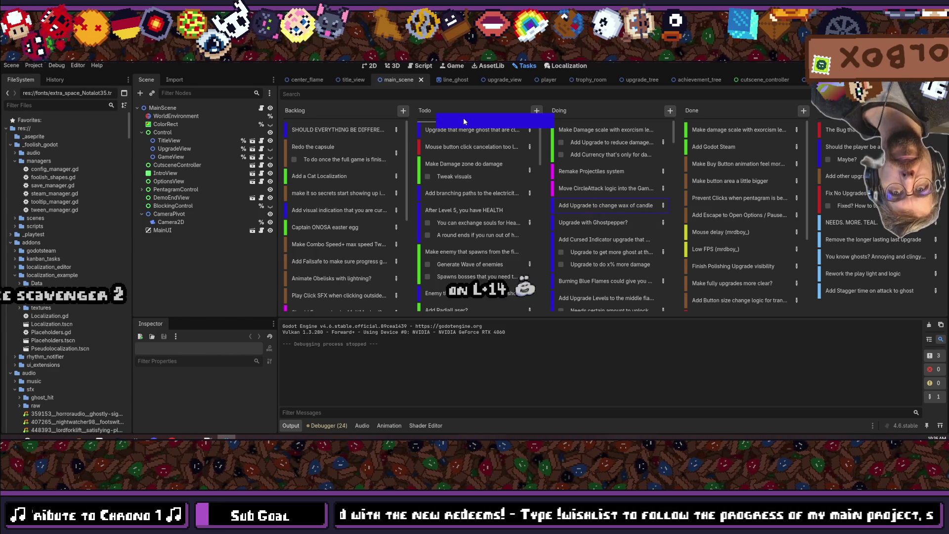
mouse_move(722, 291)
mouse_down()
mouse_move(596, 217)
mouse_move(596, 244)
mouse_up()
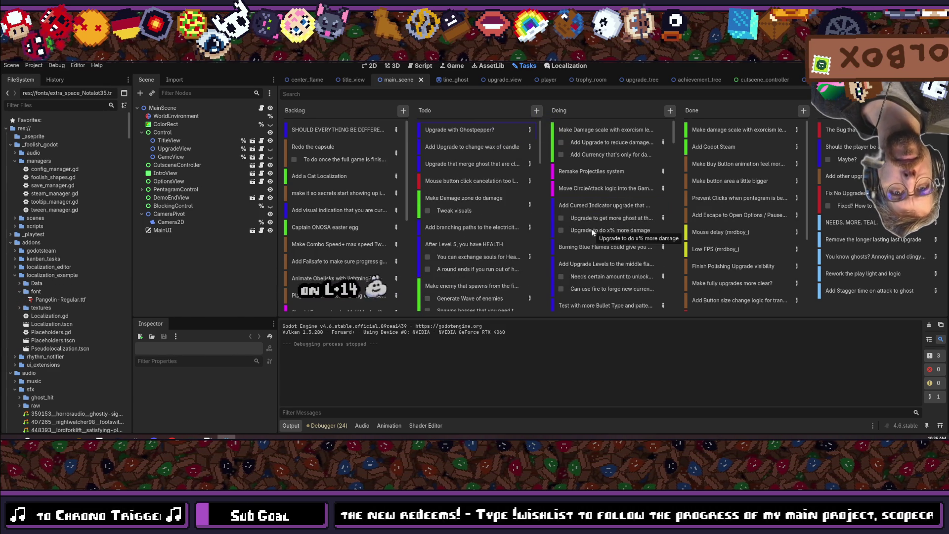
- Move Cursed Indicator, Burning Blue Flames, Add Upgrade Levels, more-damage and flame-throwing cards into Todo
mouse_move(586, 206)
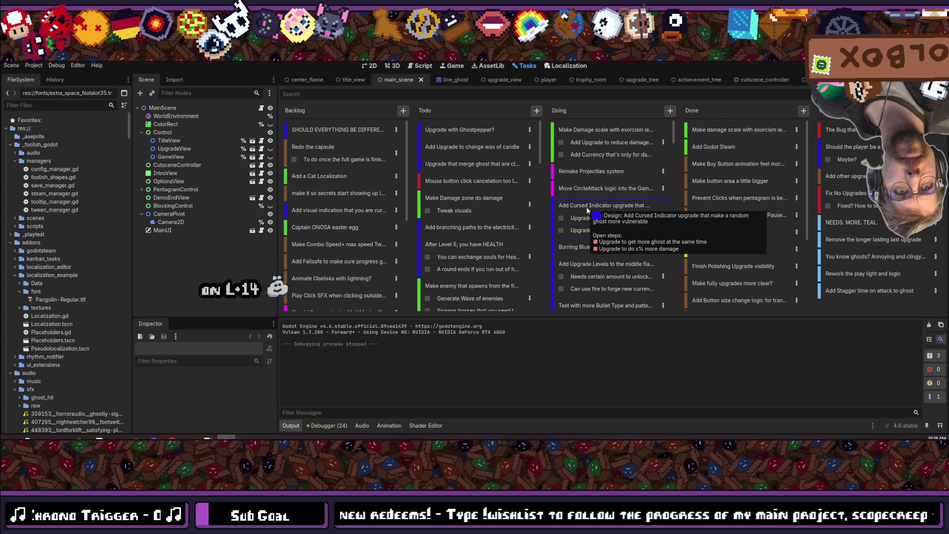
mouse_move(588, 211)
mouse_down()
mouse_move(478, 118)
mouse_move(516, 171)
mouse_up()
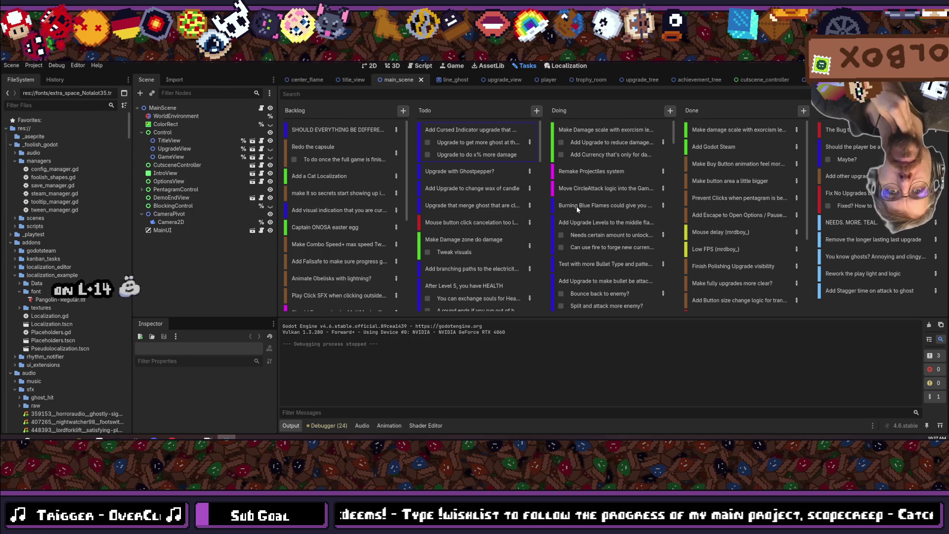
mouse_move(577, 206)
mouse_down()
mouse_move(475, 126)
mouse_move(619, 230)
mouse_move(584, 214)
mouse_up()
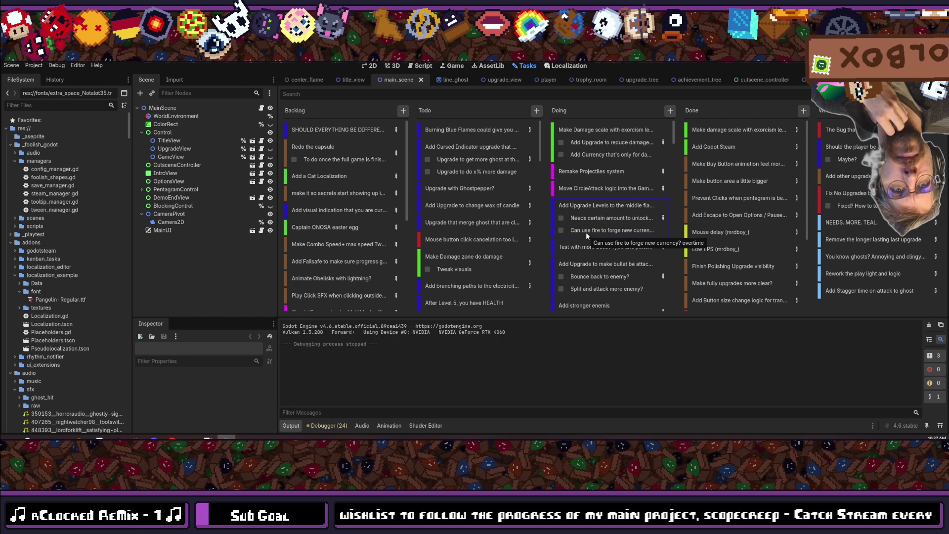
drag(593, 203, 486, 126)
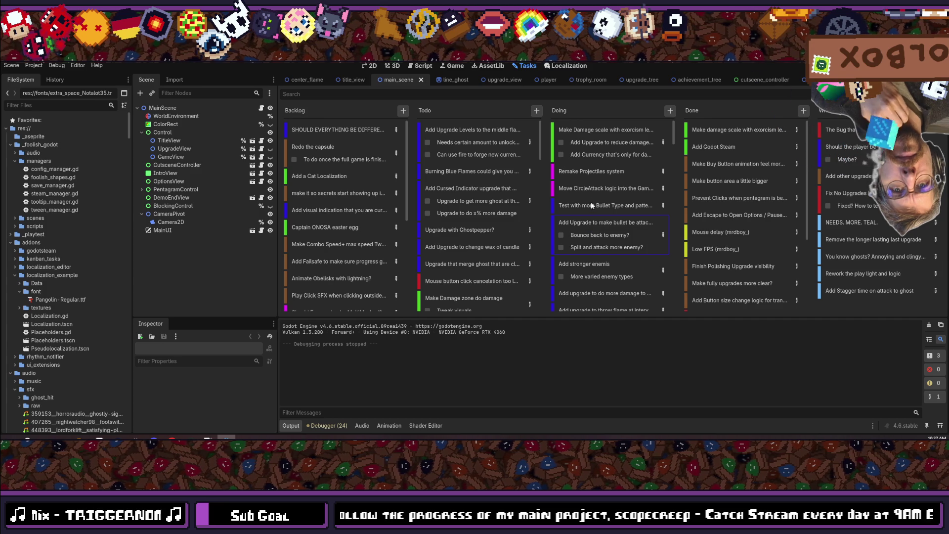
scroll(599, 266, down, 1)
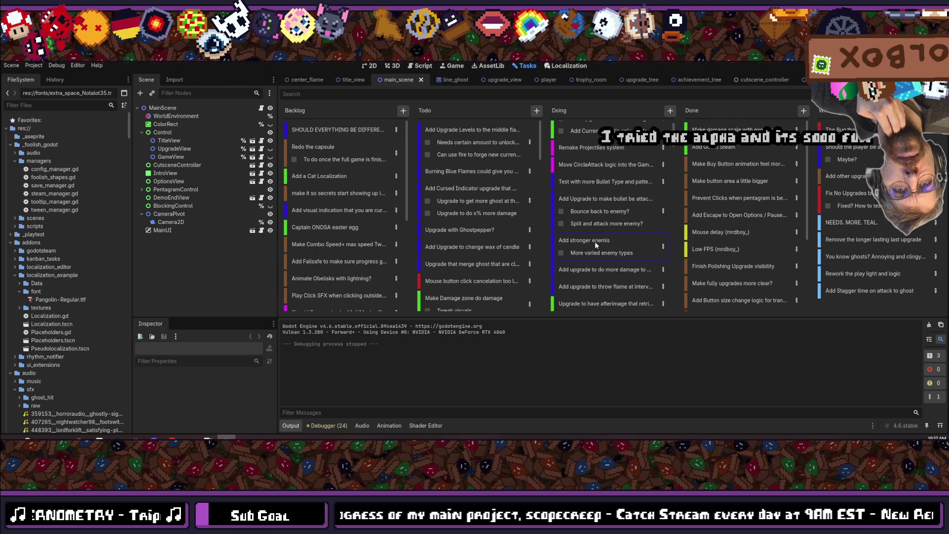
scroll(598, 262, down, 2)
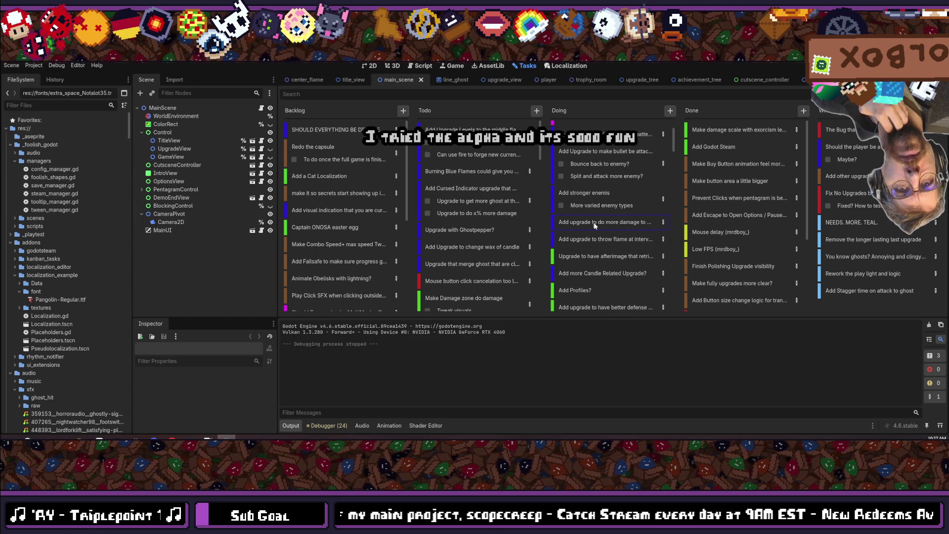
drag(543, 172, 544, 172)
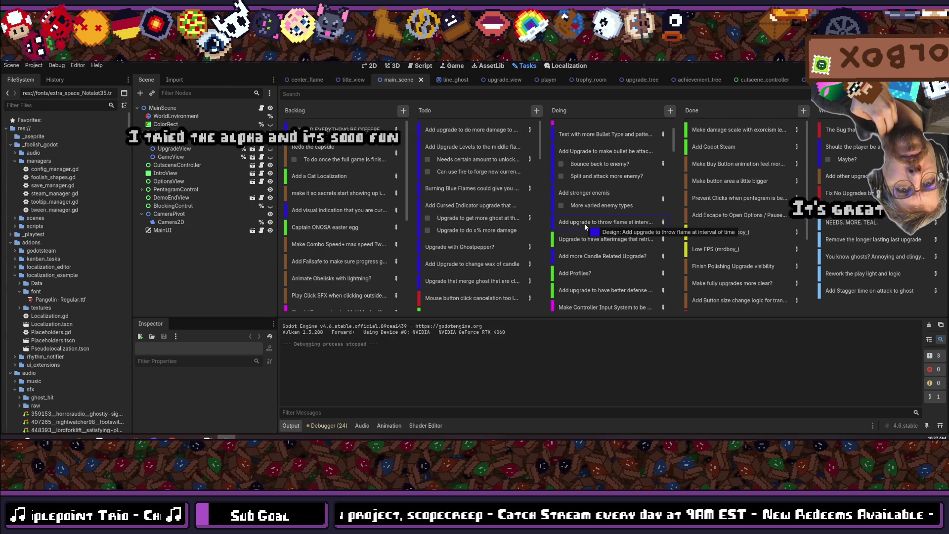
mouse_move(588, 232)
mouse_down()
mouse_move(521, 144)
mouse_move(492, 130)
mouse_up()
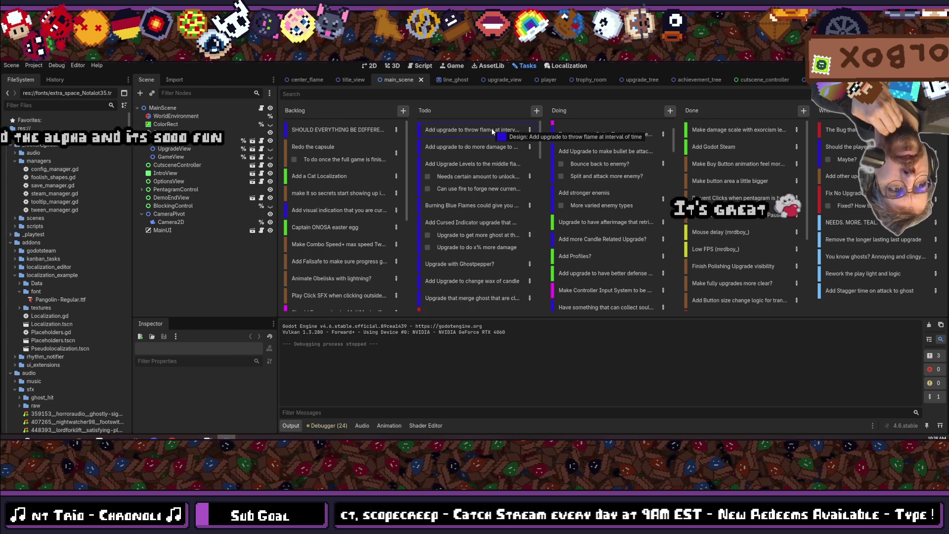
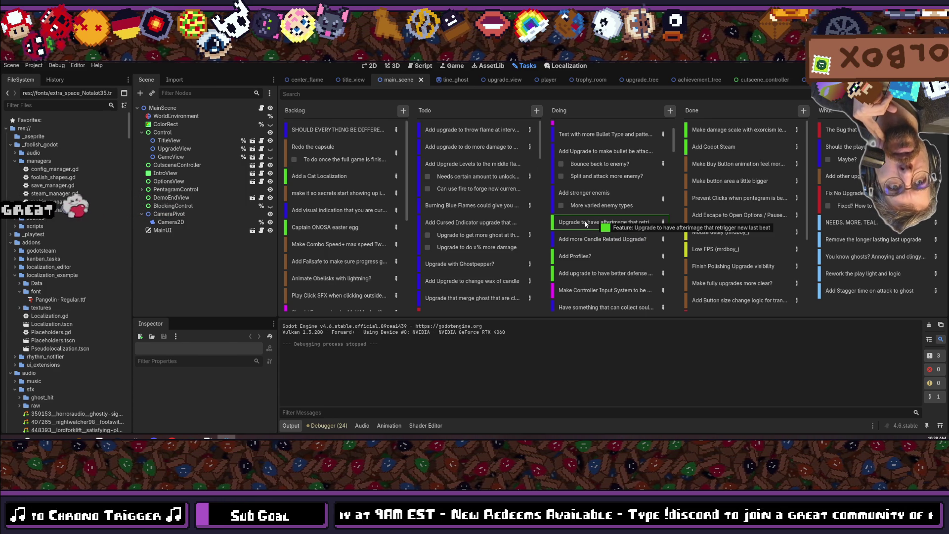
- Move the afterimage upgrade card to Todo, and Add Profiles? and the controller input card to Backlog
mouse_move(586, 221)
mouse_down()
mouse_move(477, 128)
mouse_move(592, 250)
mouse_move(477, 148)
mouse_move(468, 126)
mouse_move(581, 185)
mouse_move(593, 218)
mouse_move(585, 227)
mouse_move(594, 223)
mouse_move(376, 129)
mouse_move(400, 141)
mouse_up()
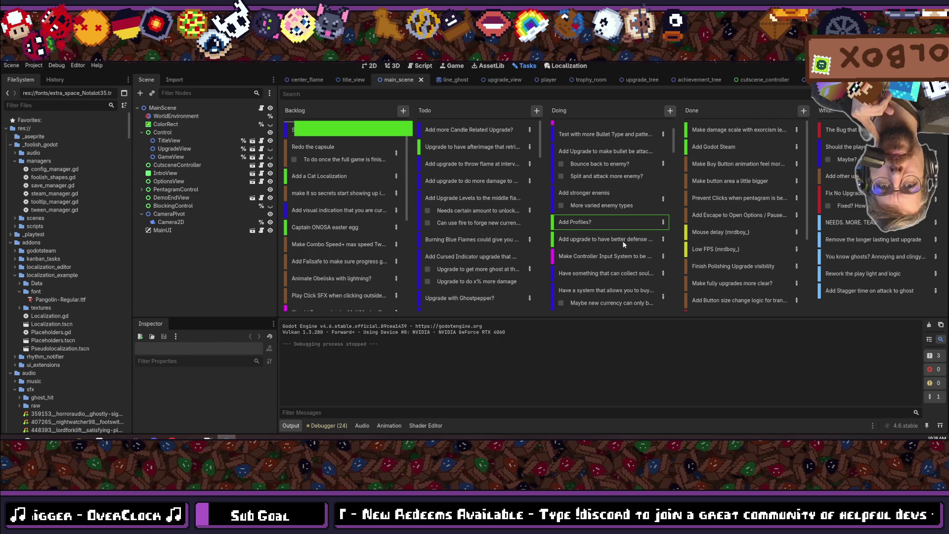
drag(624, 243, 589, 224)
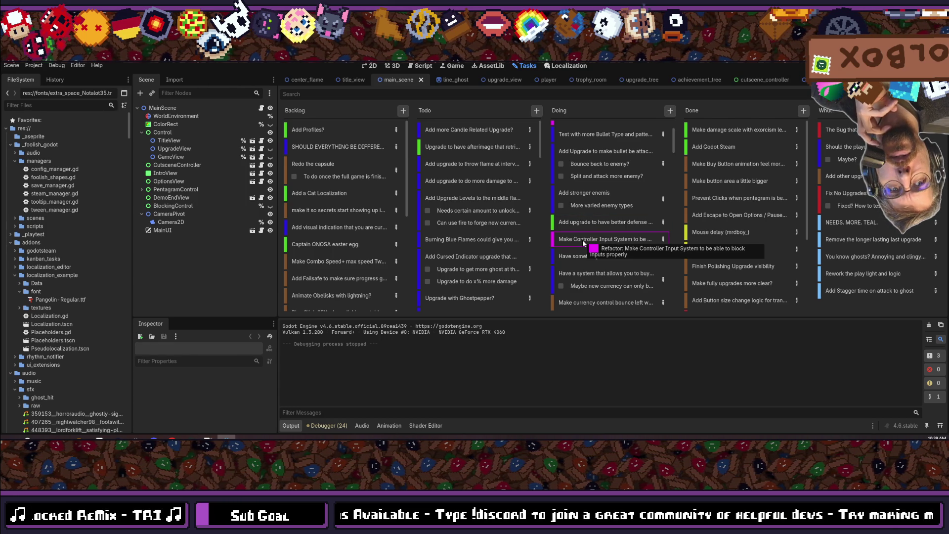
drag(583, 239, 478, 139)
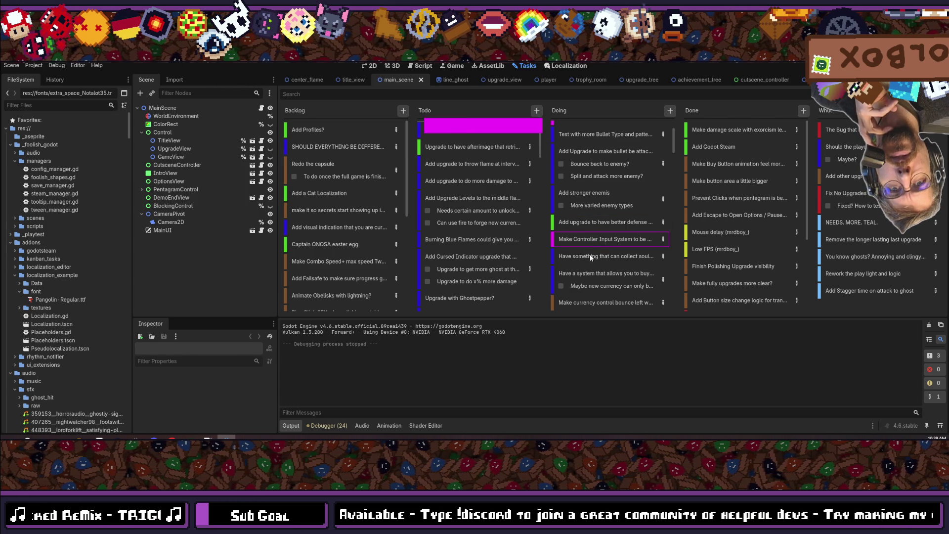
drag(589, 254, 589, 254)
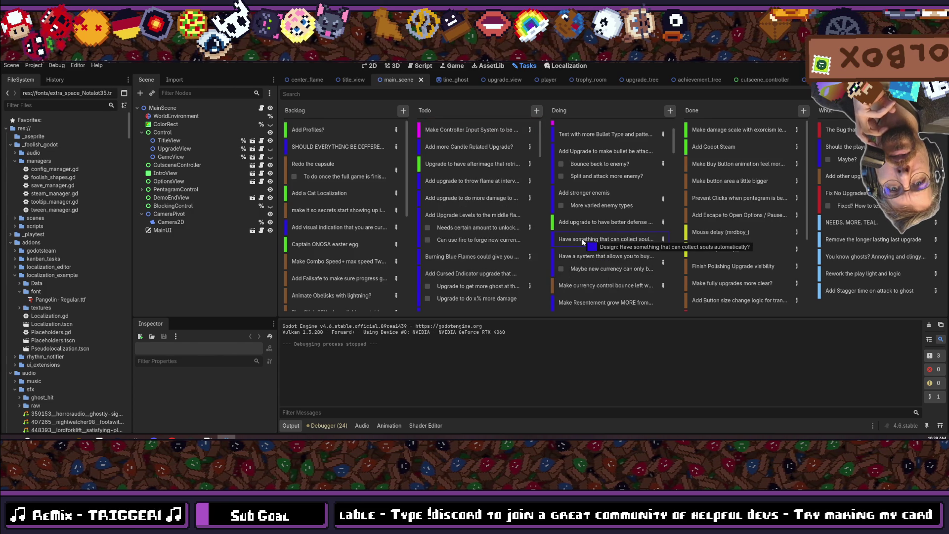
mouse_move(473, 136)
mouse_down()
mouse_move(336, 132)
mouse_move(363, 185)
mouse_up()
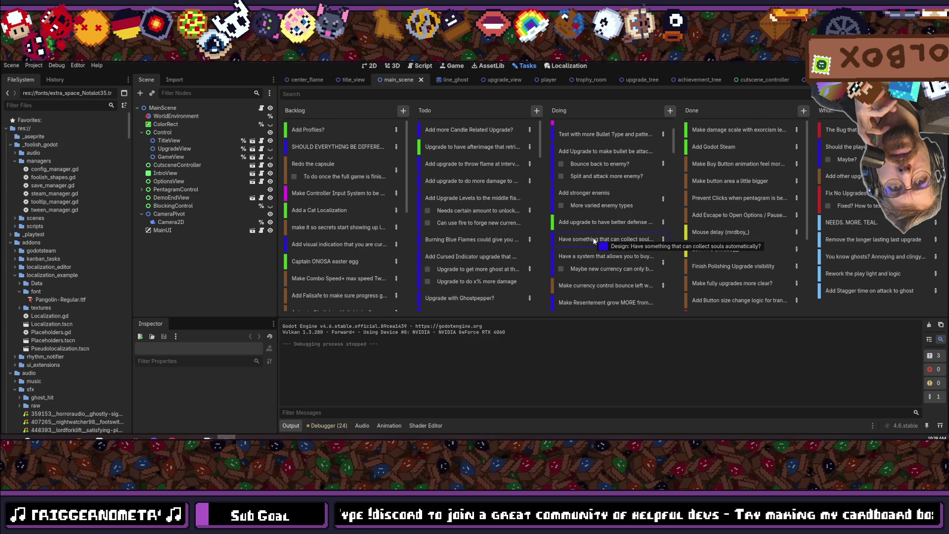
- Move the soul-collecting and buying-system cards to Todo and put the currency-bounce card atop Doing
drag(594, 241, 471, 127)
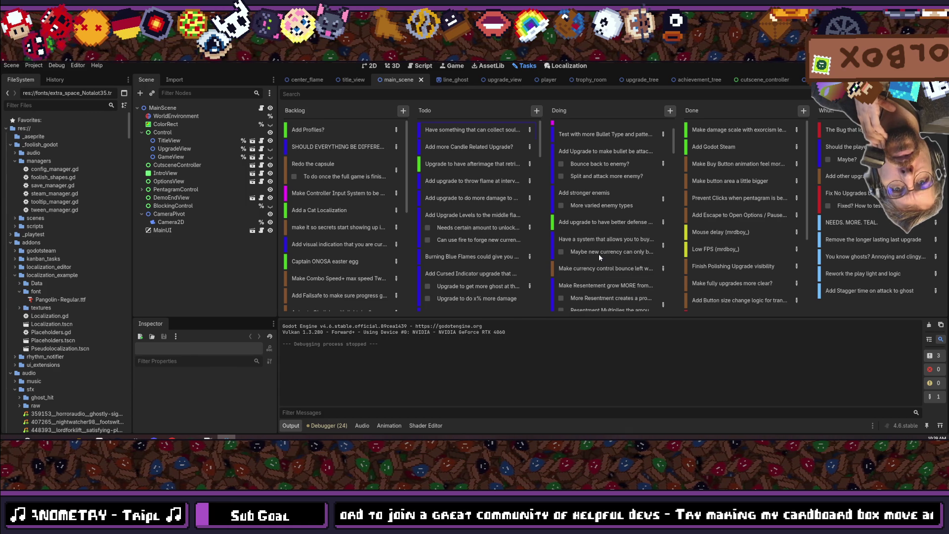
mouse_move(594, 242)
mouse_down()
mouse_move(439, 150)
mouse_move(475, 121)
mouse_move(618, 260)
mouse_move(612, 267)
mouse_up()
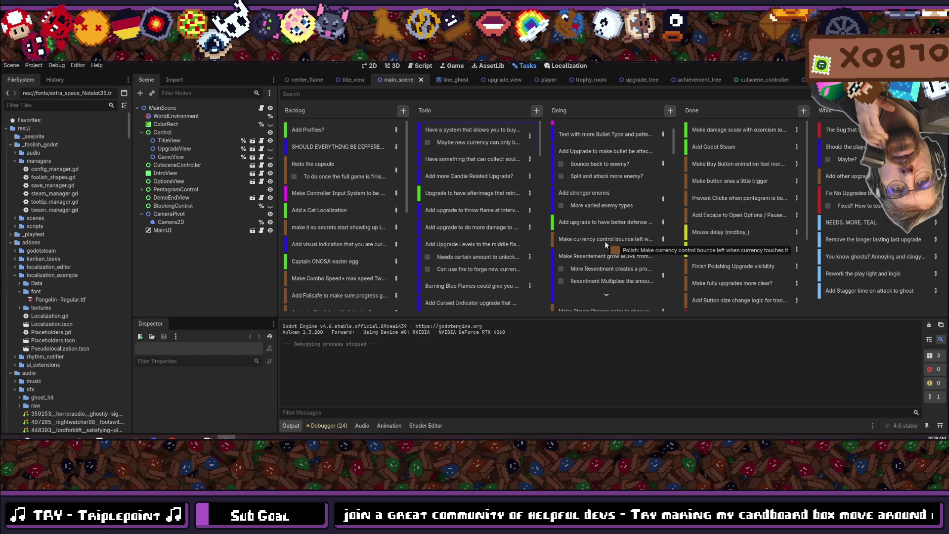
drag(604, 239, 605, 113)
drag(614, 190, 614, 186)
- Move the player colour-change and speed-range cards to Todo, and Add Credits Button and Info to Backlog
scroll(602, 168, up, 3)
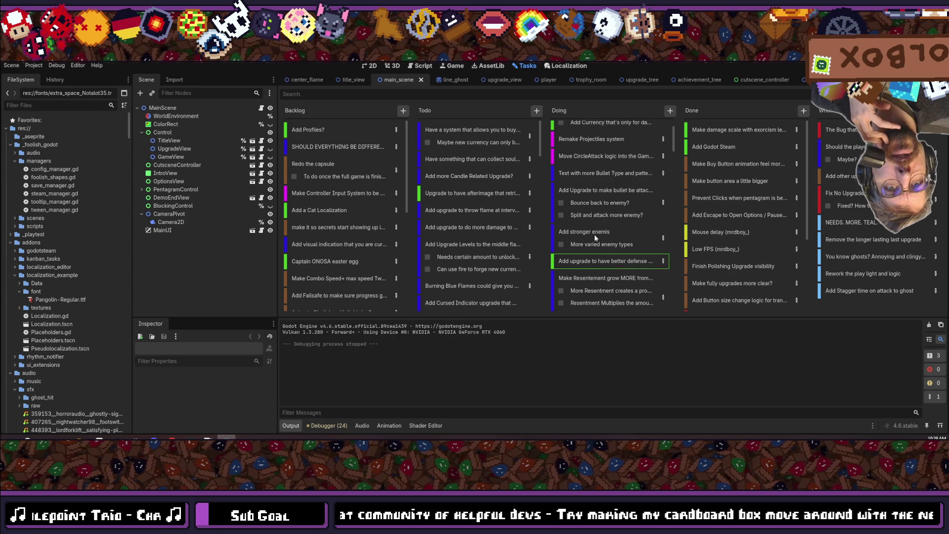
scroll(594, 237, down, 2)
mouse_move(585, 234)
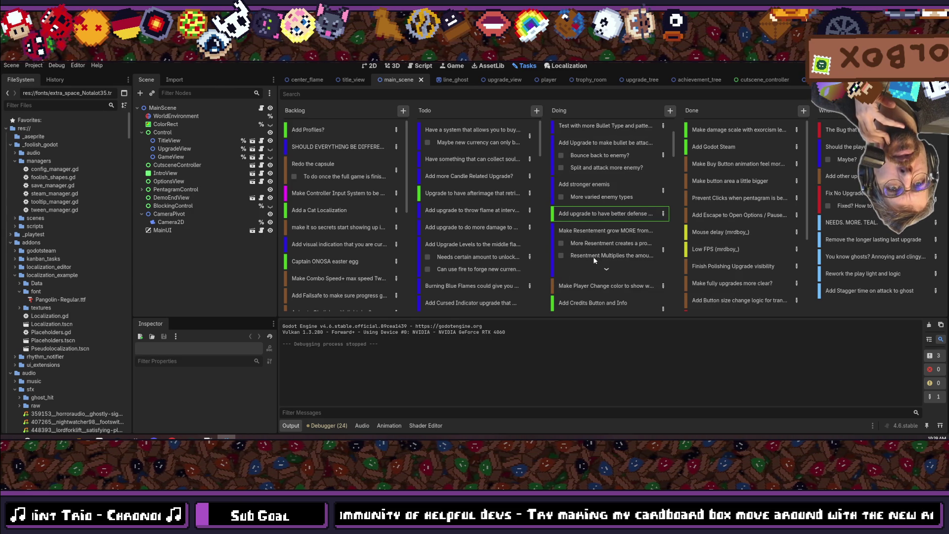
scroll(600, 240, down, 2)
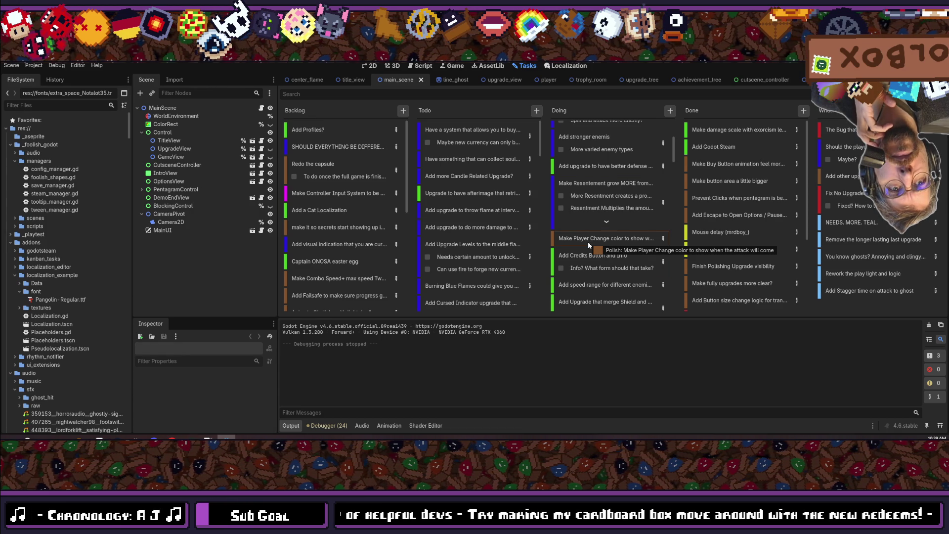
mouse_move(585, 239)
mouse_down()
mouse_move(491, 127)
mouse_move(536, 176)
mouse_move(607, 224)
mouse_move(589, 238)
mouse_up()
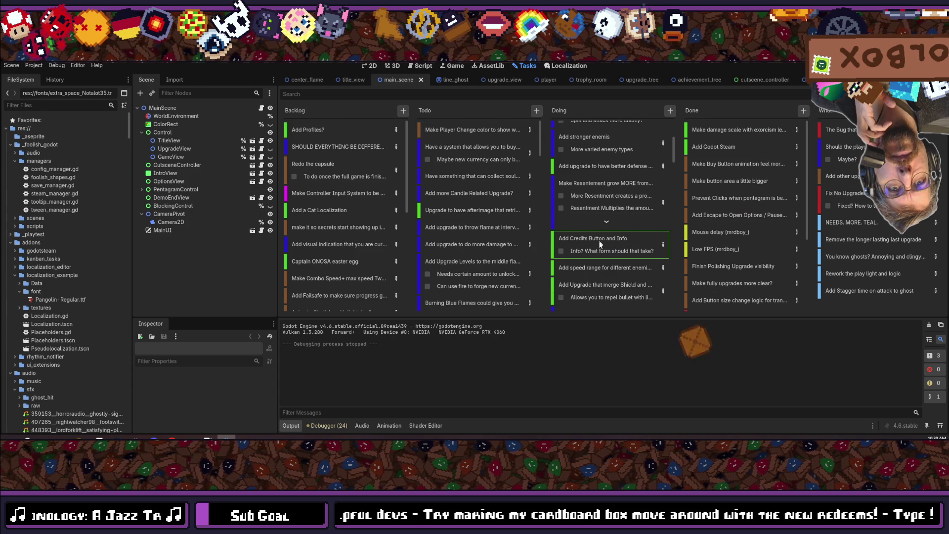
mouse_move(594, 240)
mouse_down()
mouse_move(331, 111)
mouse_move(342, 119)
mouse_up()
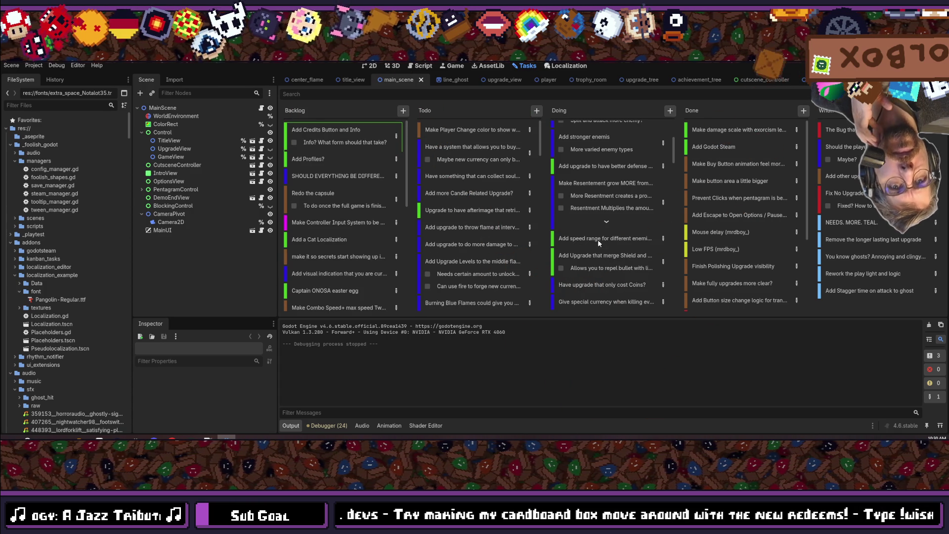
mouse_move(598, 240)
mouse_down()
mouse_move(436, 126)
mouse_move(459, 128)
mouse_up()
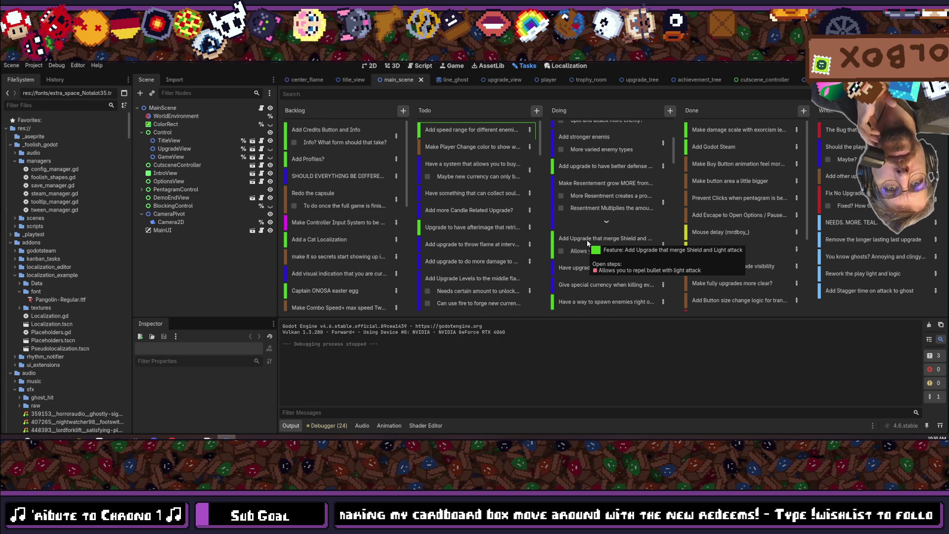
click(606, 242)
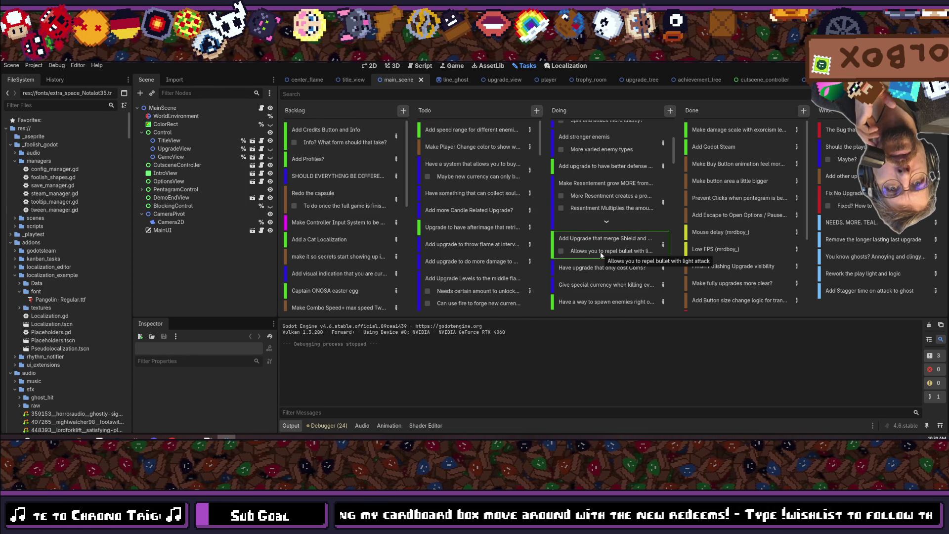
- Move the shield-merge, coins-only and special-currency cards from Doing to the top of Todo
mouse_move(600, 238)
mouse_down()
mouse_move(538, 152)
mouse_move(488, 129)
mouse_up()
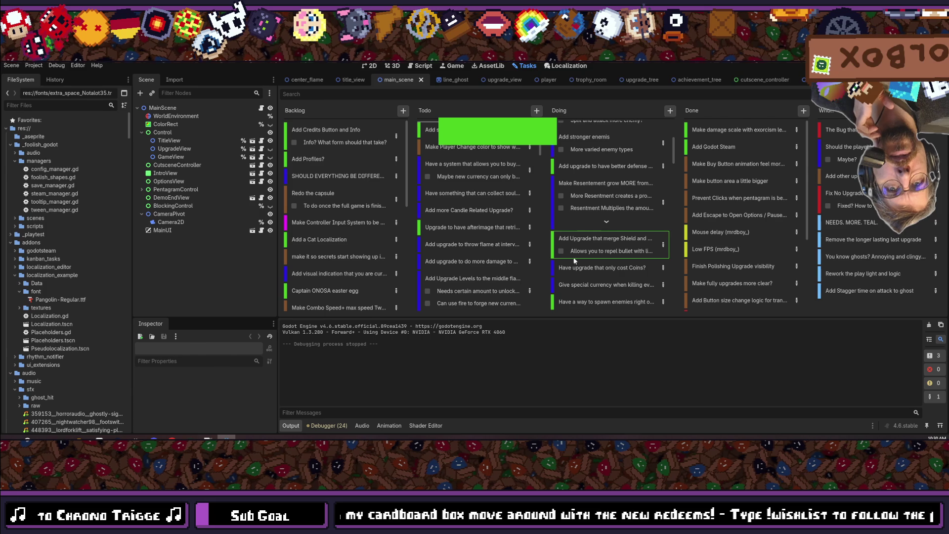
drag(588, 282, 587, 277)
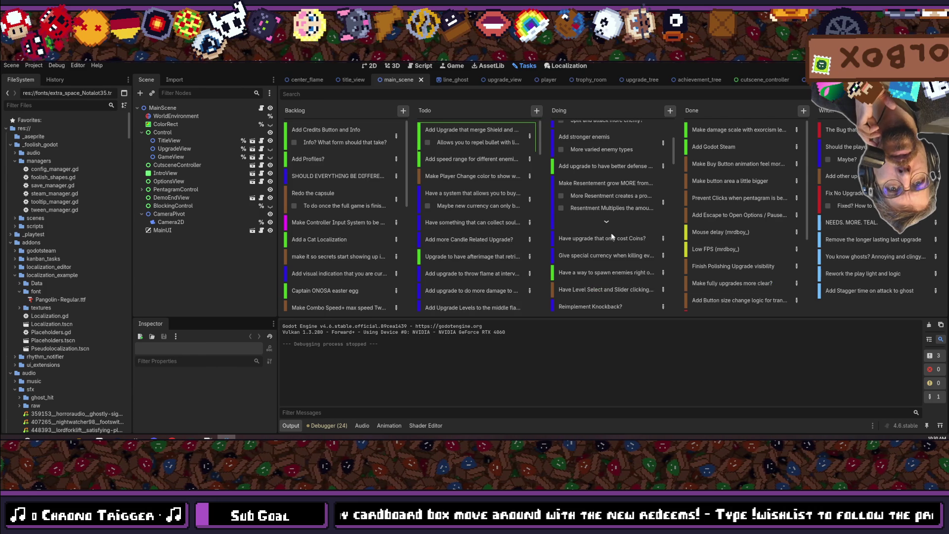
double_click(496, 128)
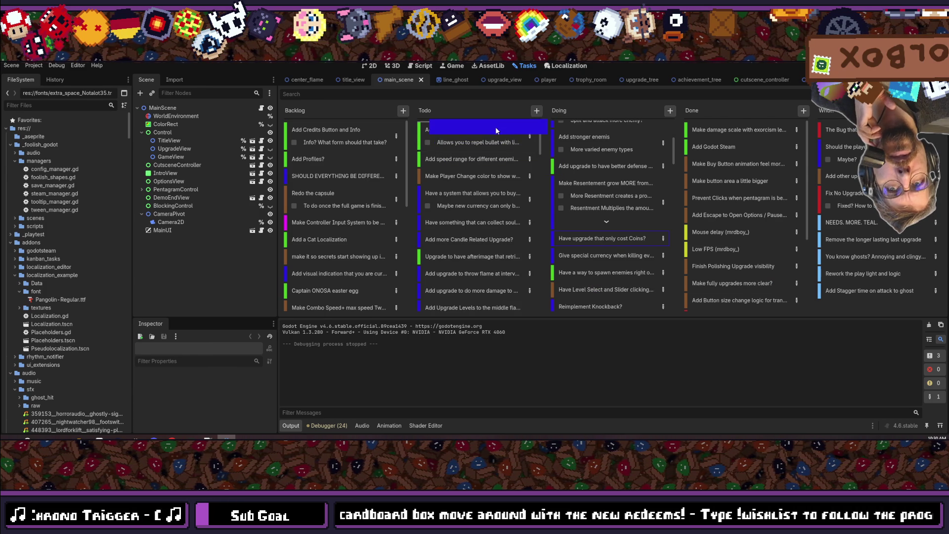
mouse_move(615, 262)
mouse_down()
mouse_move(601, 259)
mouse_move(604, 250)
mouse_up()
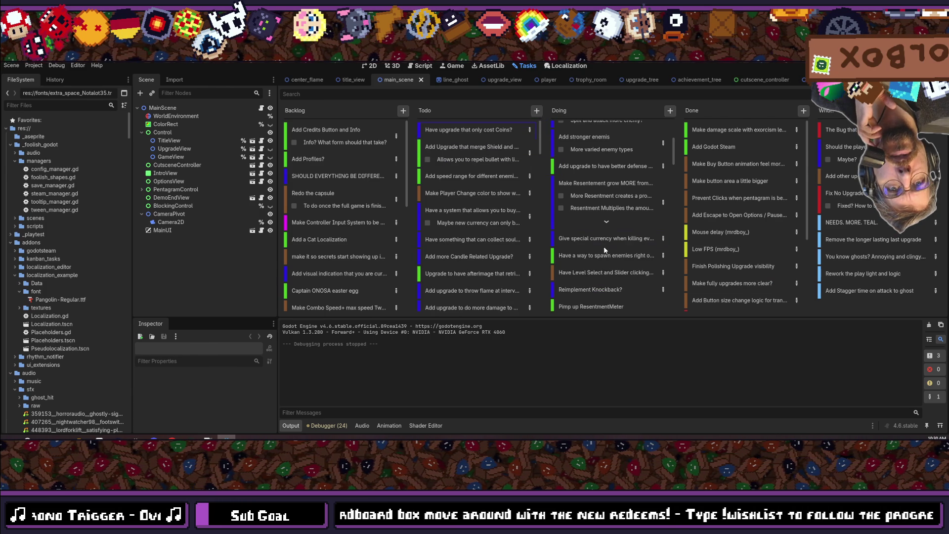
click(600, 240)
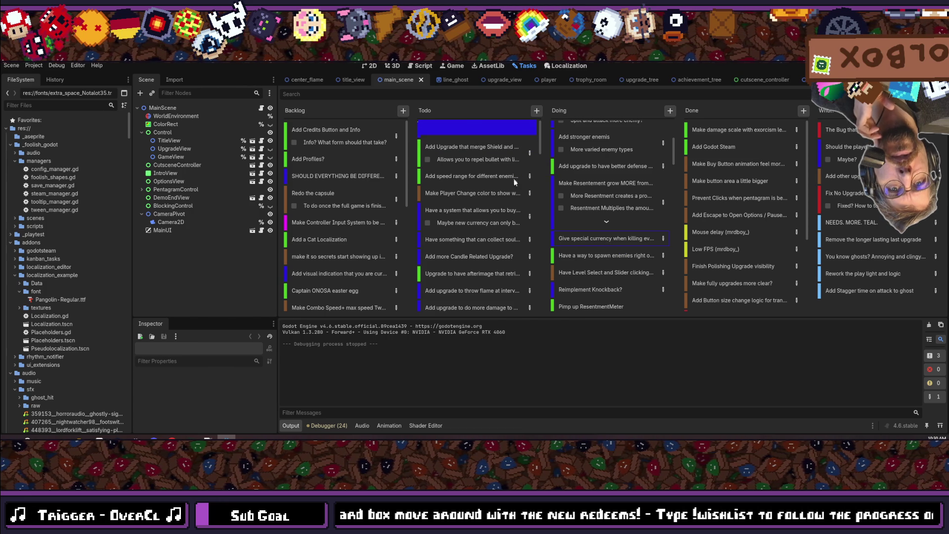
drag(604, 254, 605, 241)
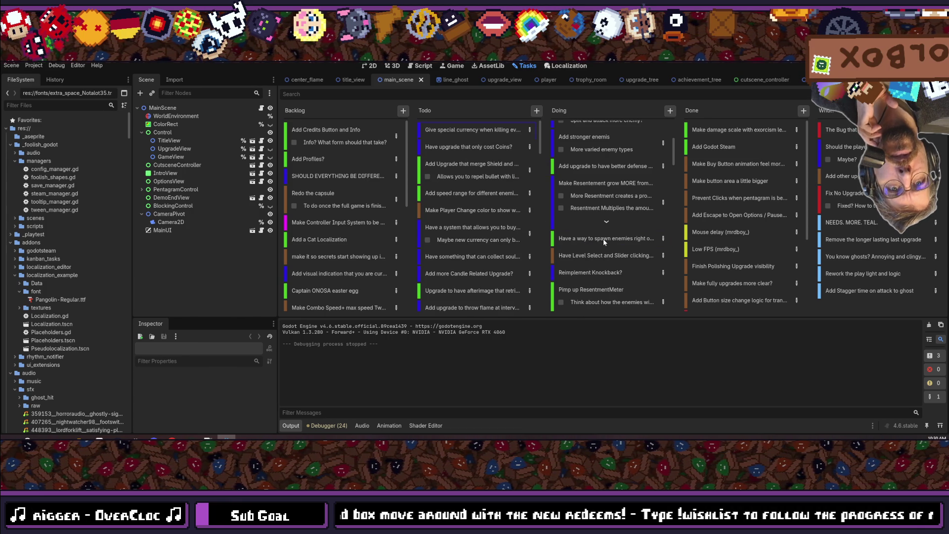
- Move the Level Select card from Doing into Todo
click(584, 240)
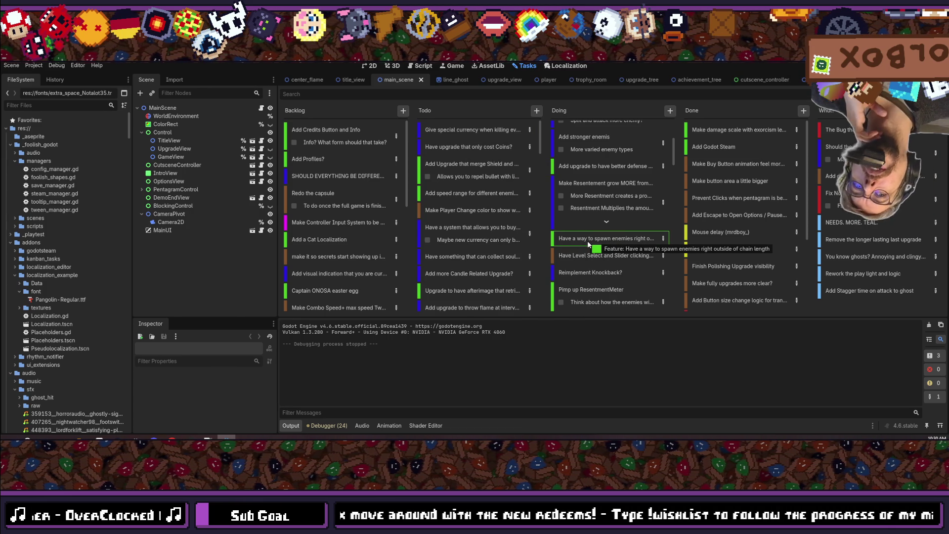
click(586, 257)
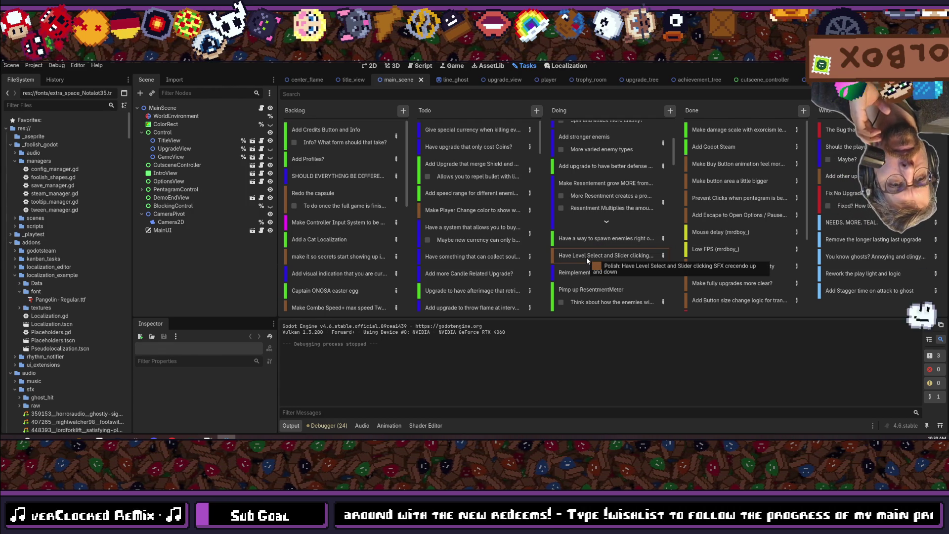
mouse_move(587, 257)
mouse_down()
mouse_move(441, 154)
mouse_move(452, 125)
mouse_move(532, 225)
mouse_move(583, 263)
mouse_move(500, 147)
mouse_move(498, 129)
mouse_up()
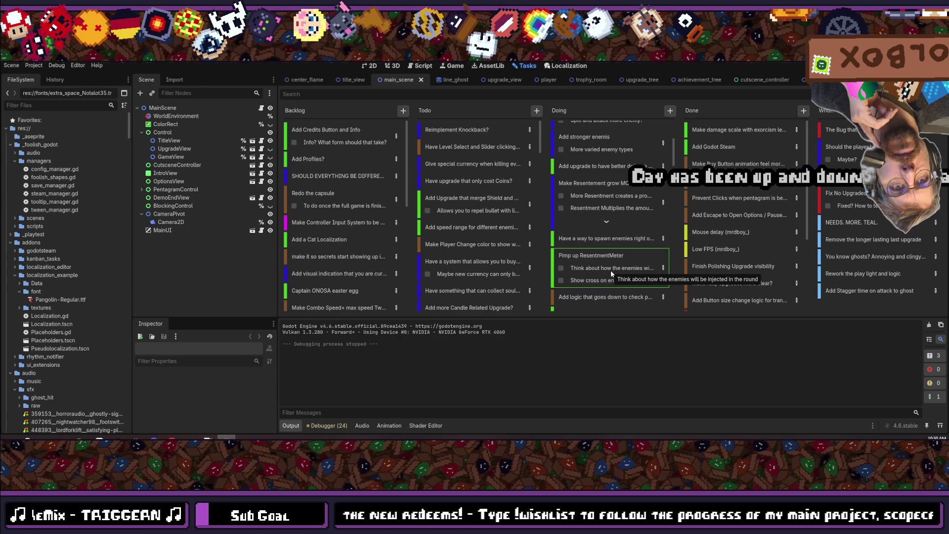
- Put the Pimp up ResentmentMeter card at the top of Doing and close its task details
drag(598, 283, 592, 111)
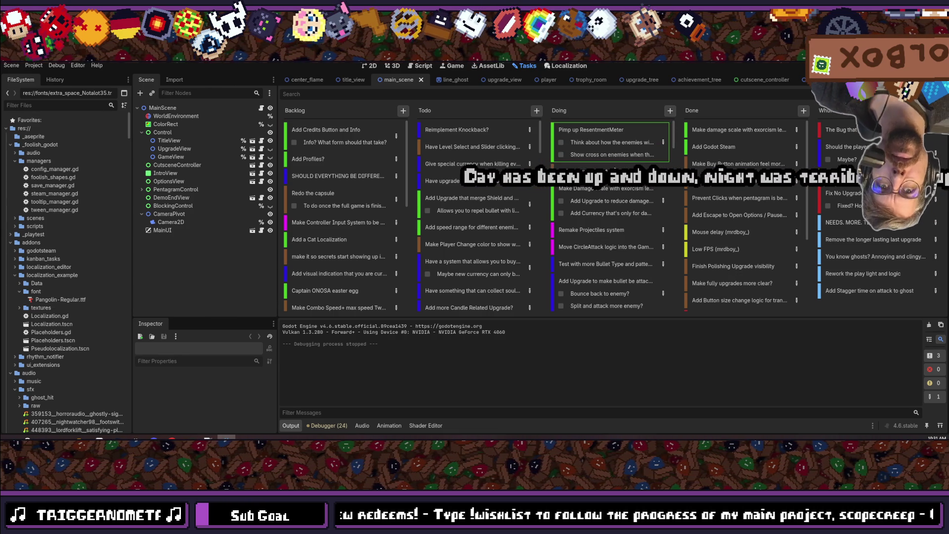
drag(592, 110, 667, 143)
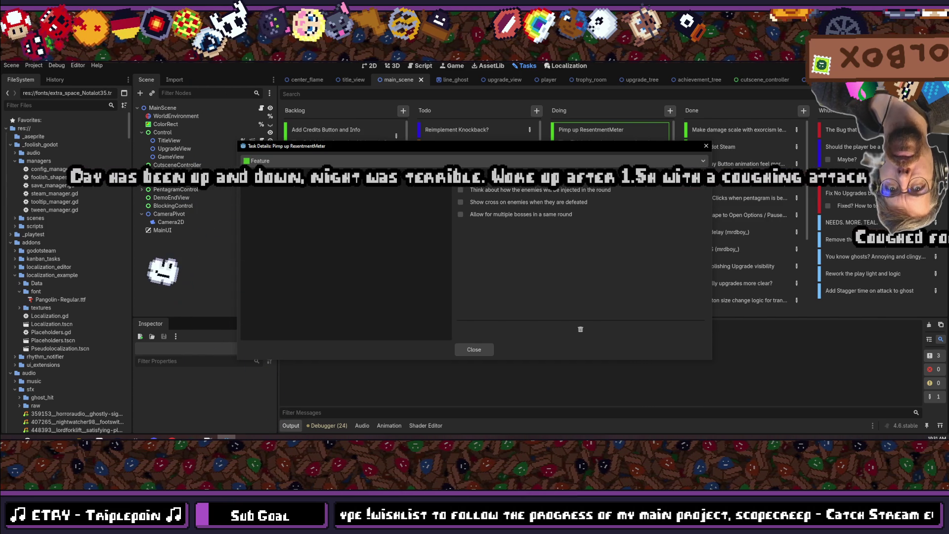
click(472, 350)
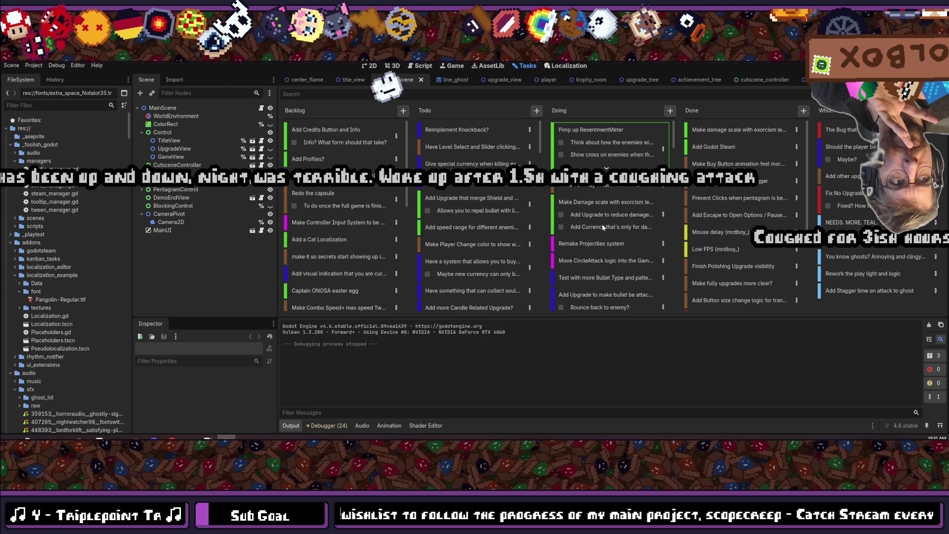
- Move the card about checking the previous currency value to the top of Doing
scroll(601, 223, down, 3)
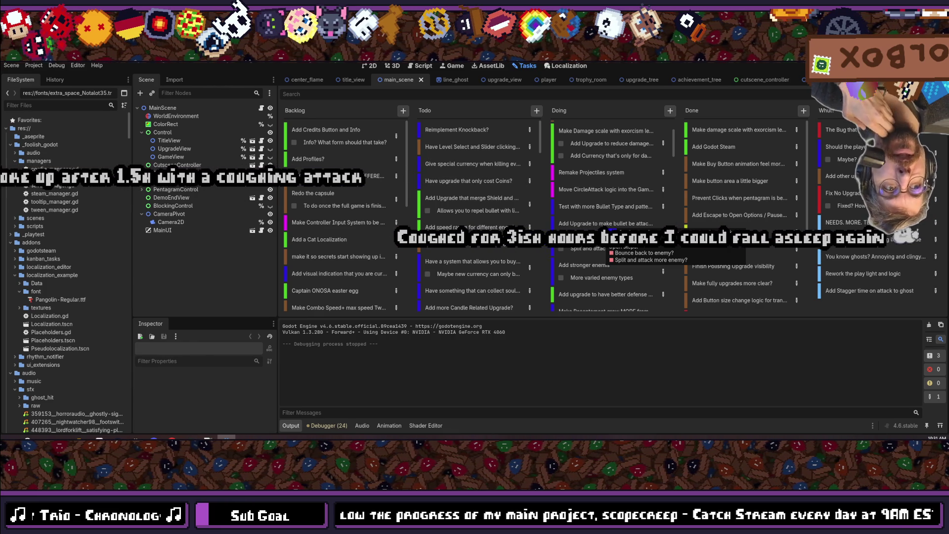
scroll(603, 227, down, 2)
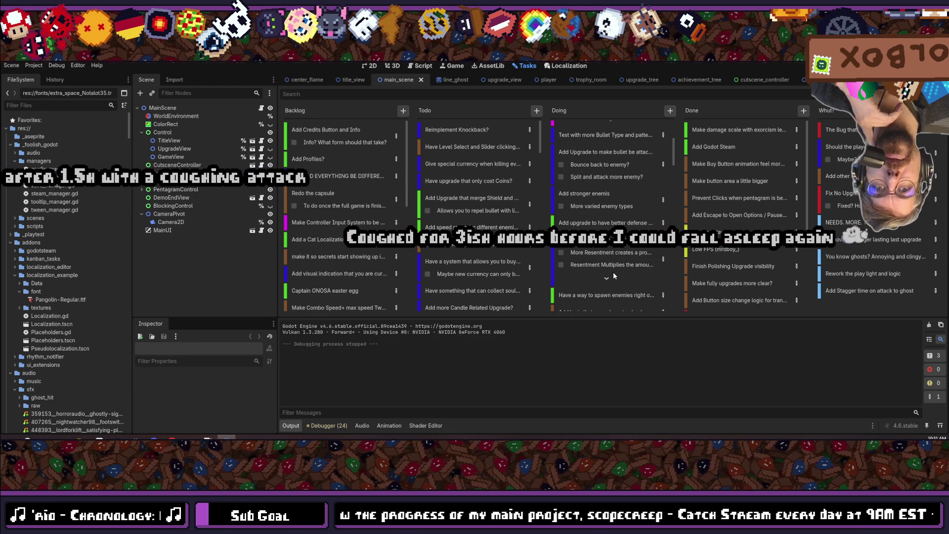
scroll(599, 250, down, 3)
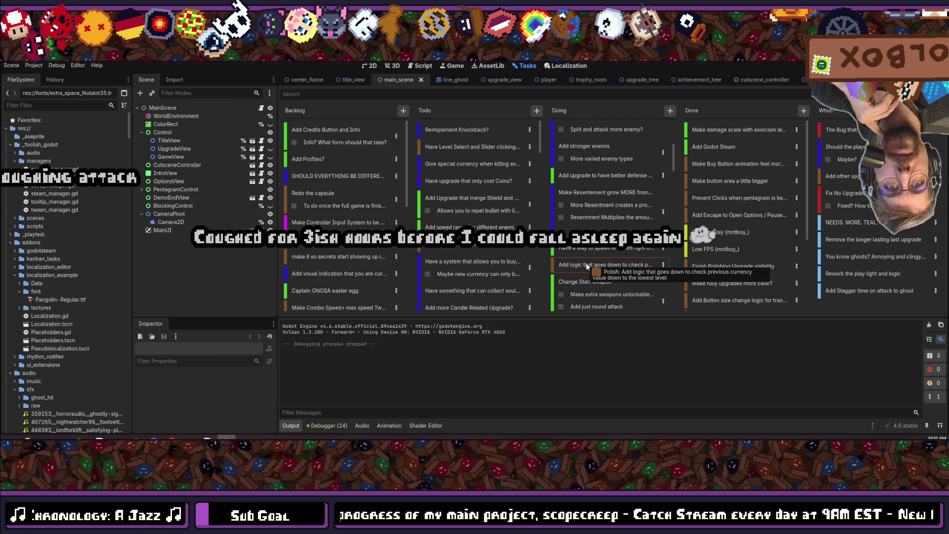
mouse_move(587, 267)
mouse_down()
mouse_move(579, 112)
mouse_move(594, 188)
mouse_up()
scroll(593, 198, down, 3)
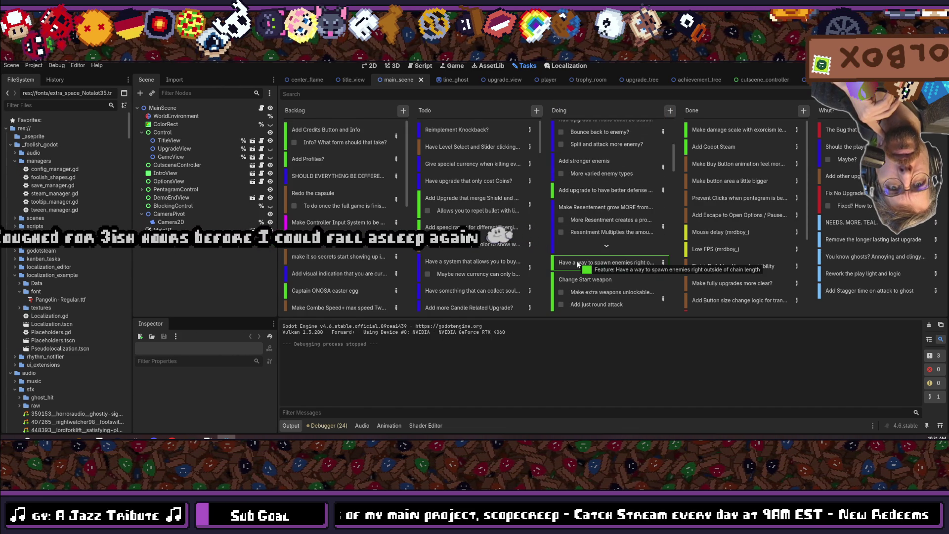
scroll(569, 262, down, 2)
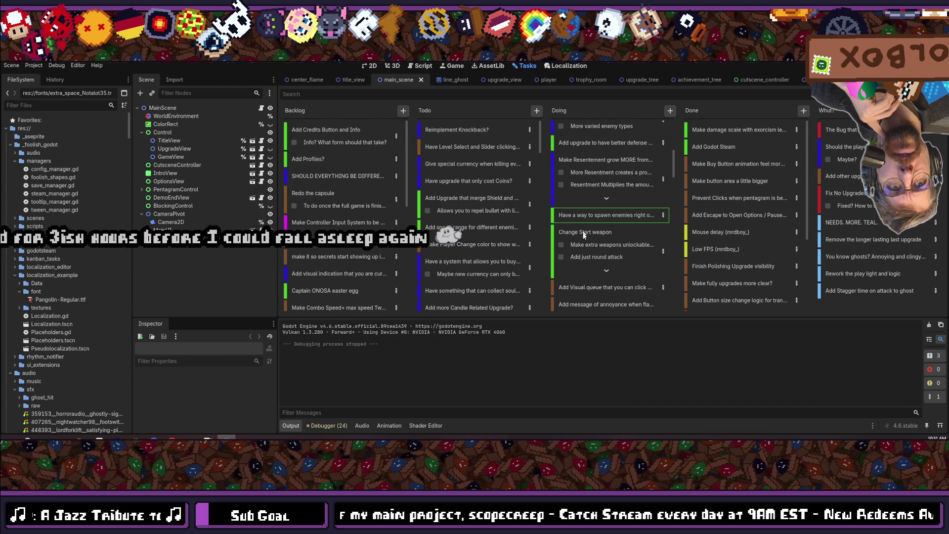
- Move Change Start weapon and the annoyance-message card to Backlog, and the visual queue card to Todo
mouse_move(598, 242)
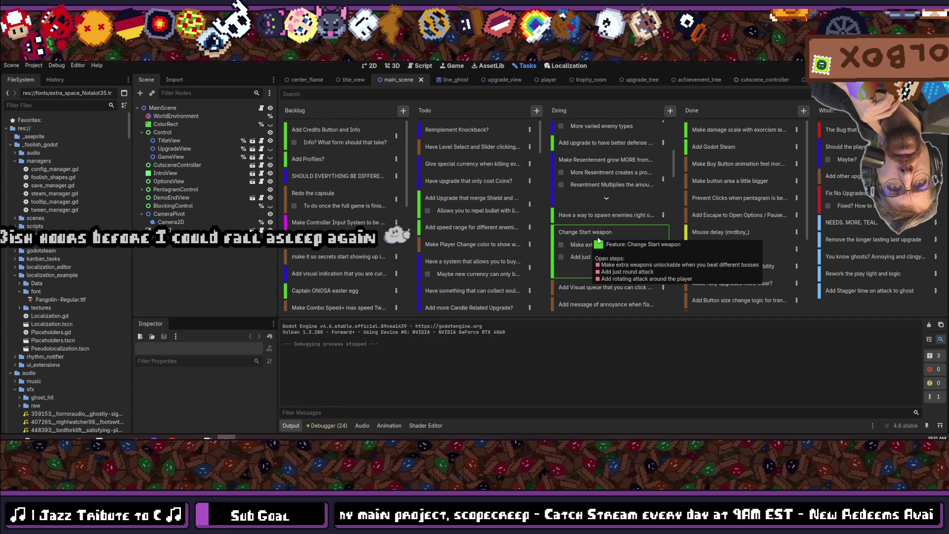
mouse_move(590, 240)
mouse_down()
mouse_move(459, 157)
mouse_move(360, 126)
mouse_up()
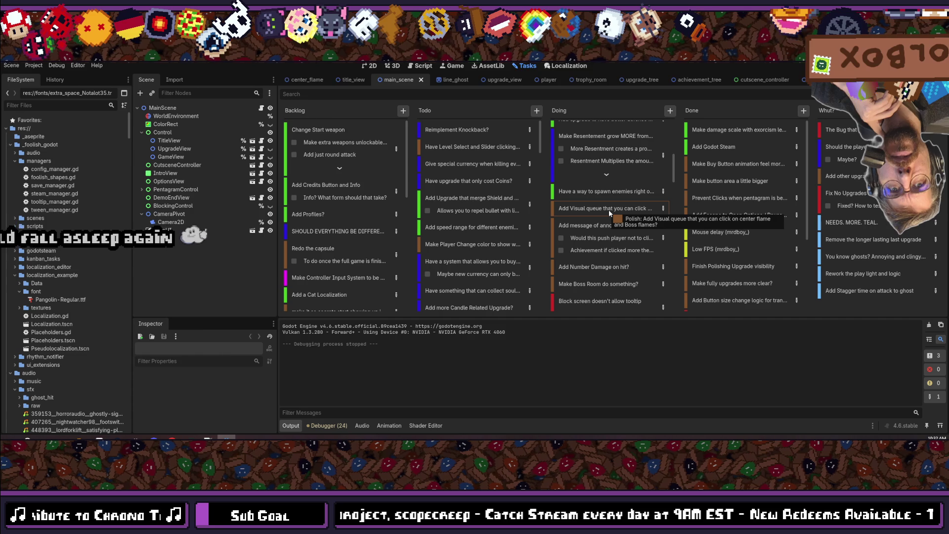
drag(597, 210, 462, 125)
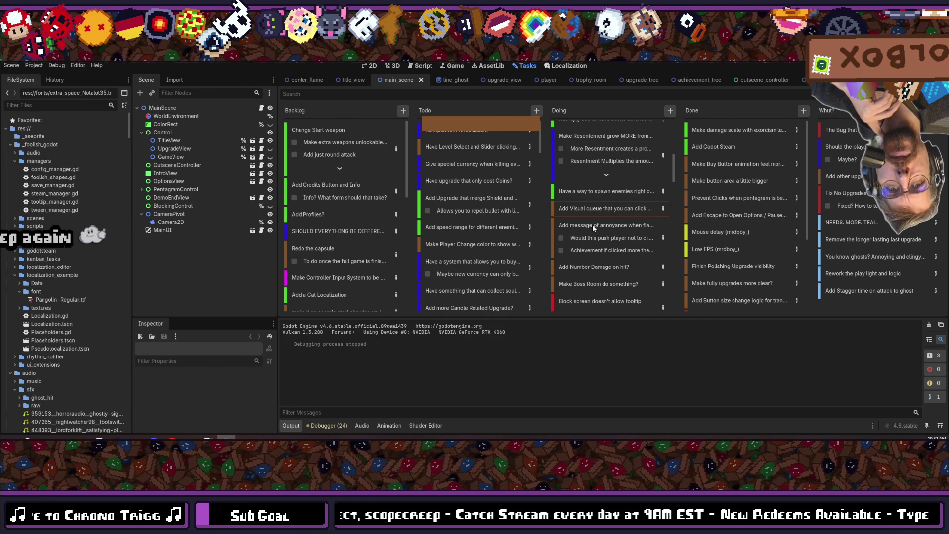
mouse_move(599, 204)
mouse_down()
mouse_move(460, 120)
mouse_move(331, 118)
mouse_up()
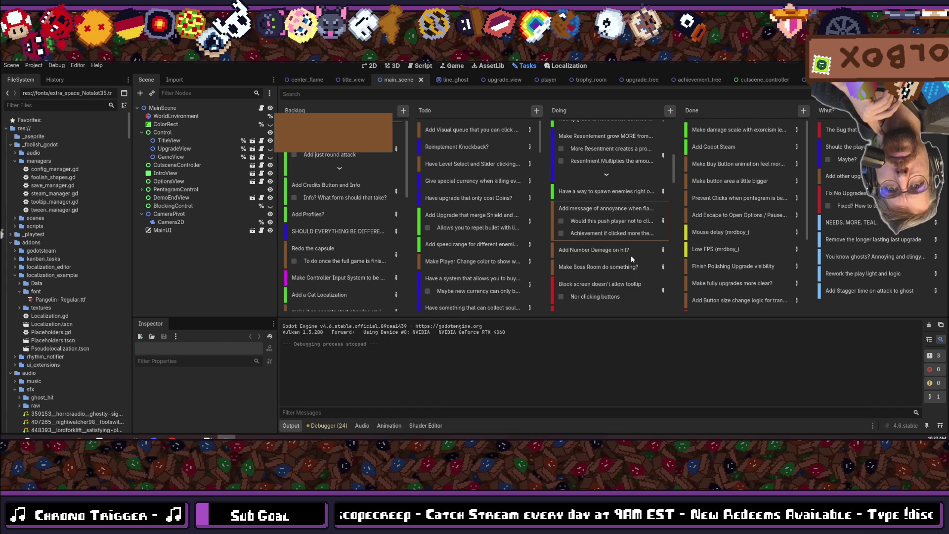
- Move Add Number Damage on hit?, the tooltip-block, upgrade-release bug and Center flame cards into Todo
mouse_move(613, 210)
mouse_down()
mouse_move(572, 210)
mouse_move(468, 150)
mouse_move(468, 123)
mouse_up()
mouse_move(599, 215)
mouse_down()
mouse_move(501, 121)
mouse_move(599, 242)
mouse_move(592, 228)
mouse_up()
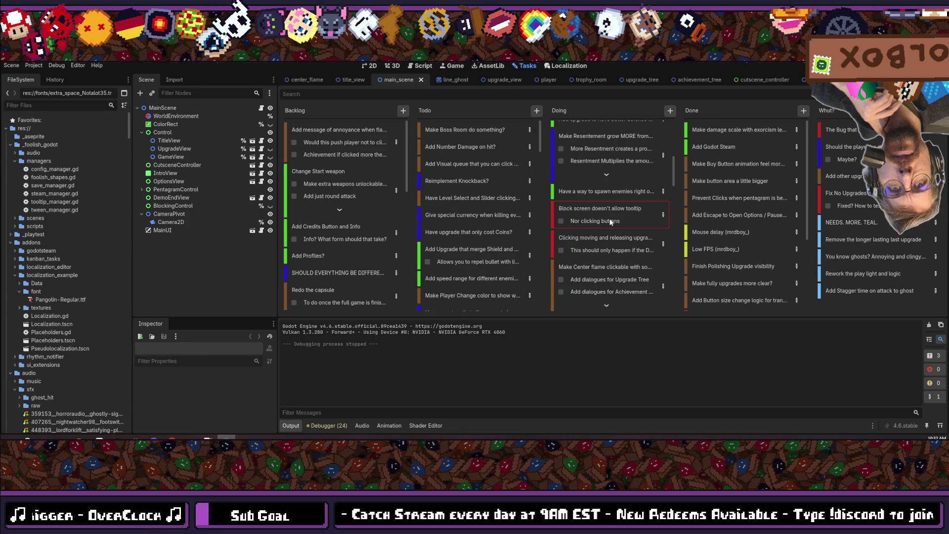
mouse_move(595, 209)
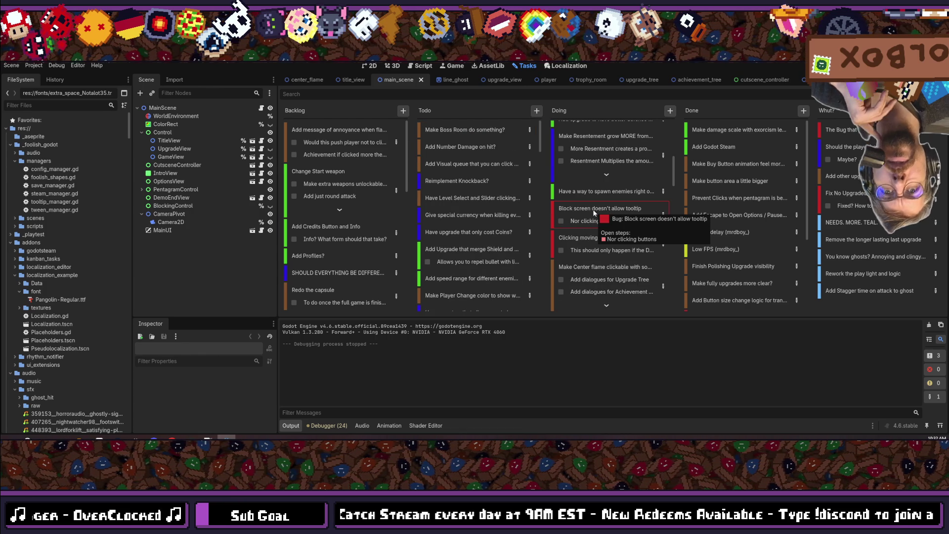
drag(600, 214, 512, 121)
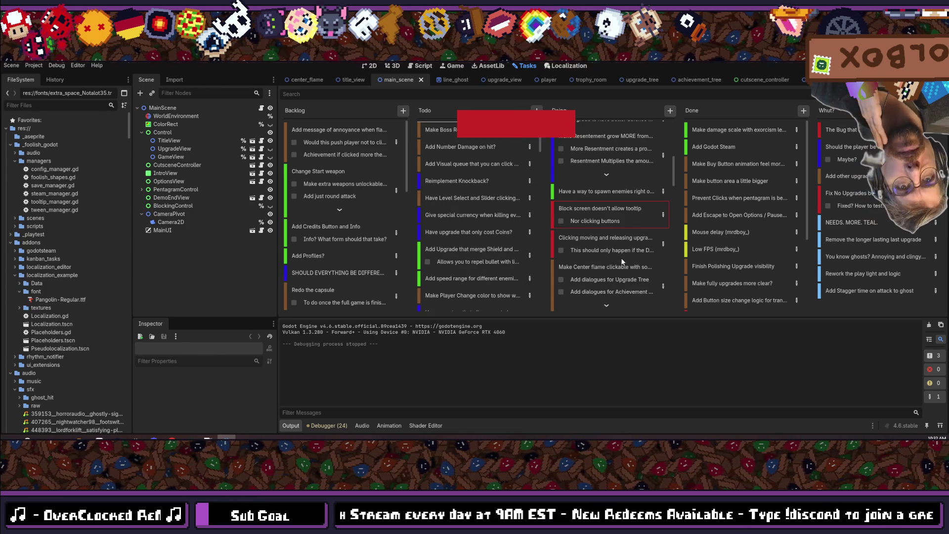
mouse_move(594, 212)
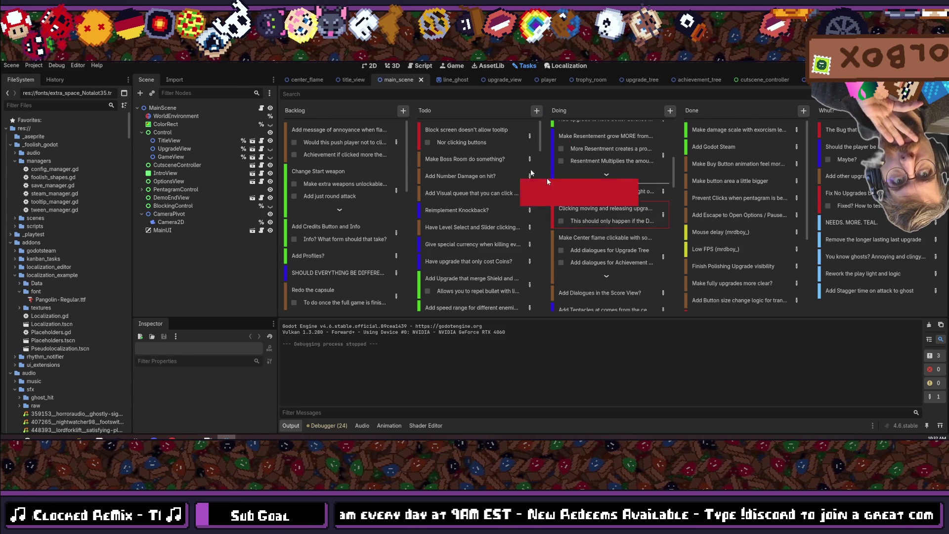
click(477, 129)
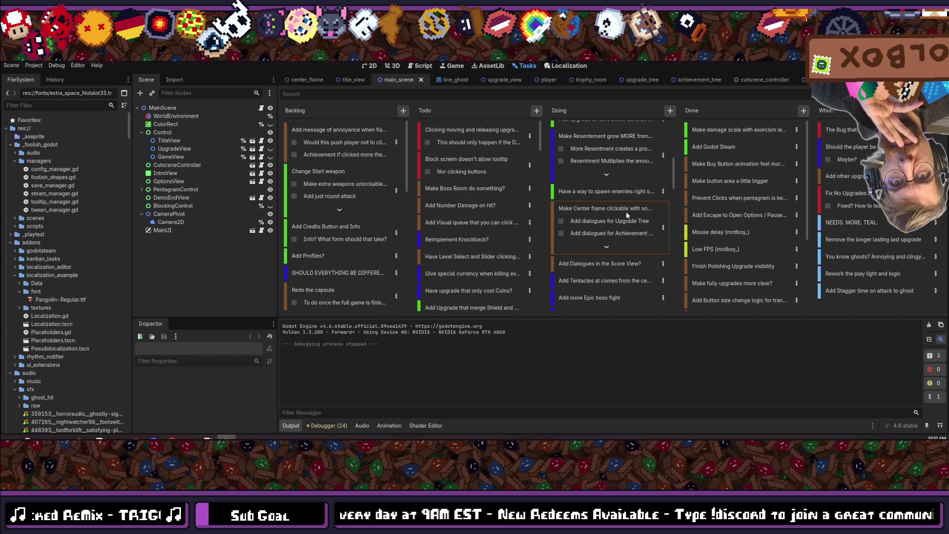
mouse_move(626, 212)
drag(626, 212, 474, 123)
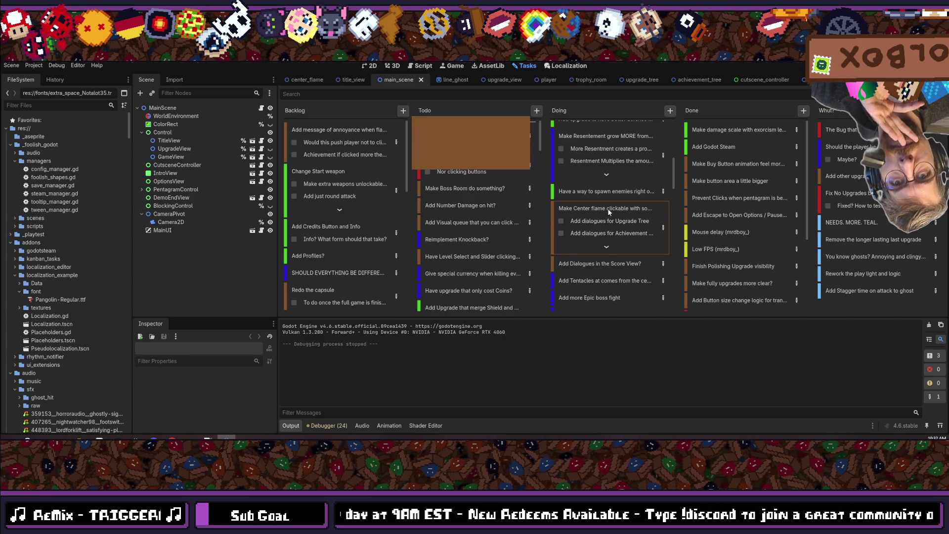
drag(607, 209, 495, 125)
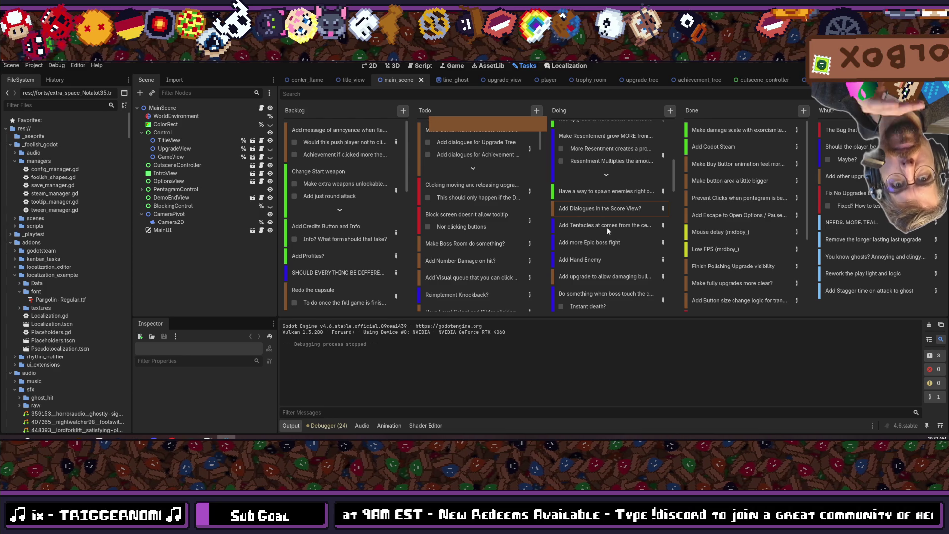
- Put the Add Tentacles, Epic boss fight, Add Hand Enemy and boss-touch cards at the top of Doing
click(601, 208)
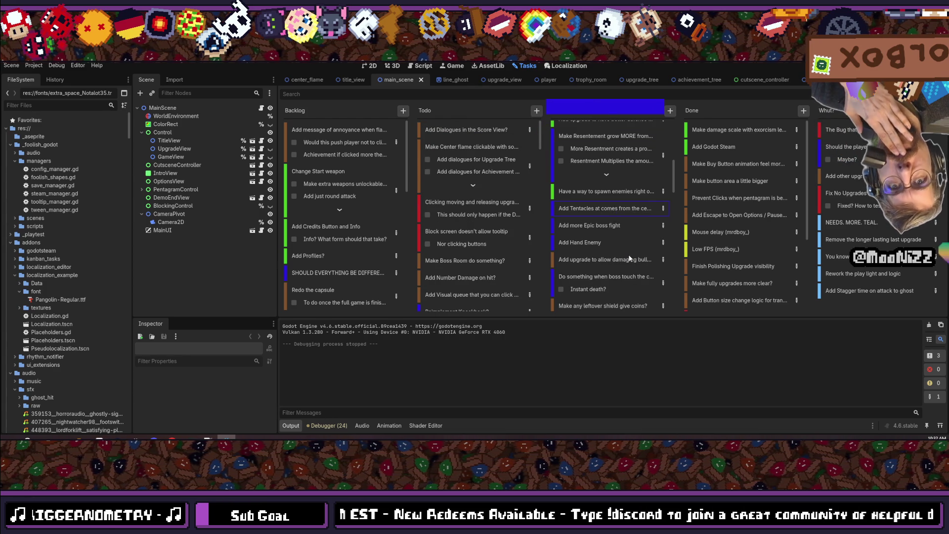
key(Delete)
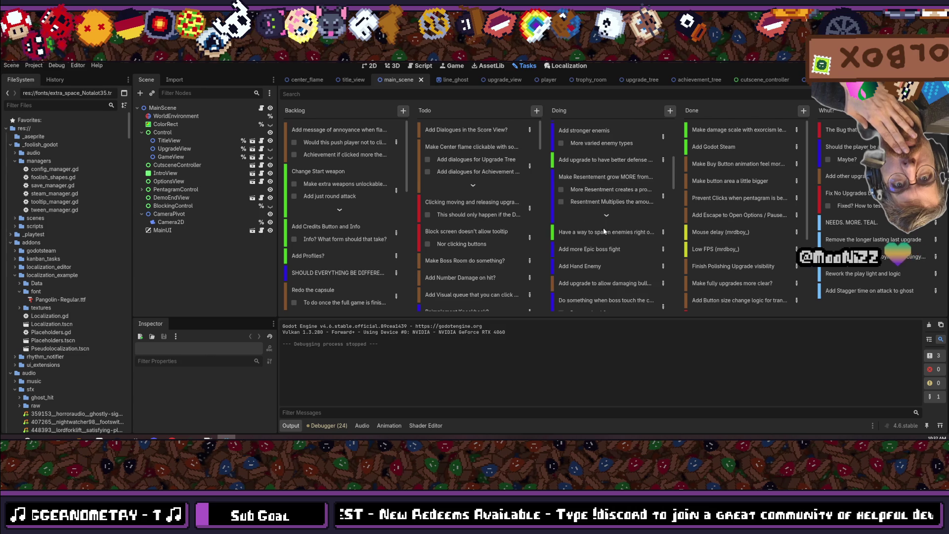
mouse_move(594, 249)
mouse_down()
mouse_move(604, 138)
mouse_move(590, 108)
mouse_move(610, 162)
mouse_up()
scroll(594, 213, down, 3)
mouse_move(575, 247)
mouse_down()
mouse_move(594, 106)
mouse_move(591, 123)
mouse_up()
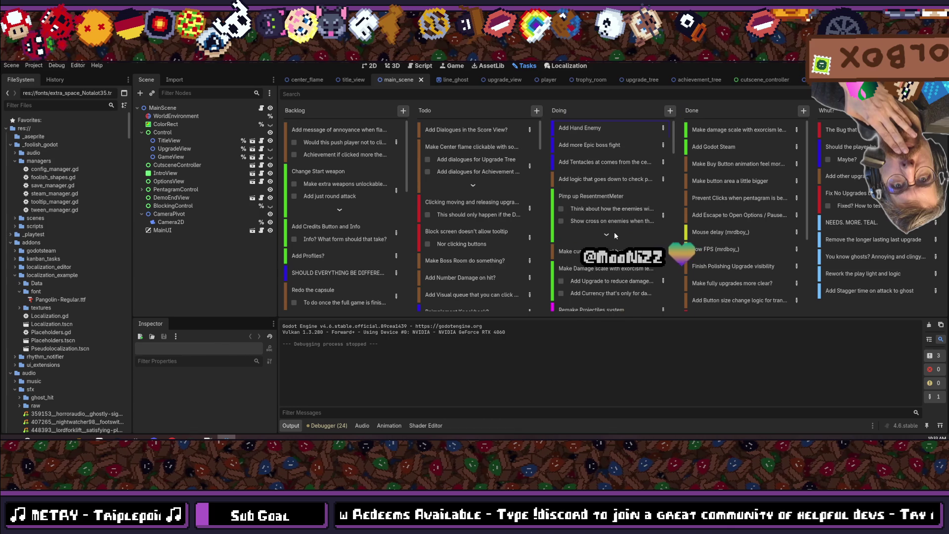
scroll(613, 234, down, 5)
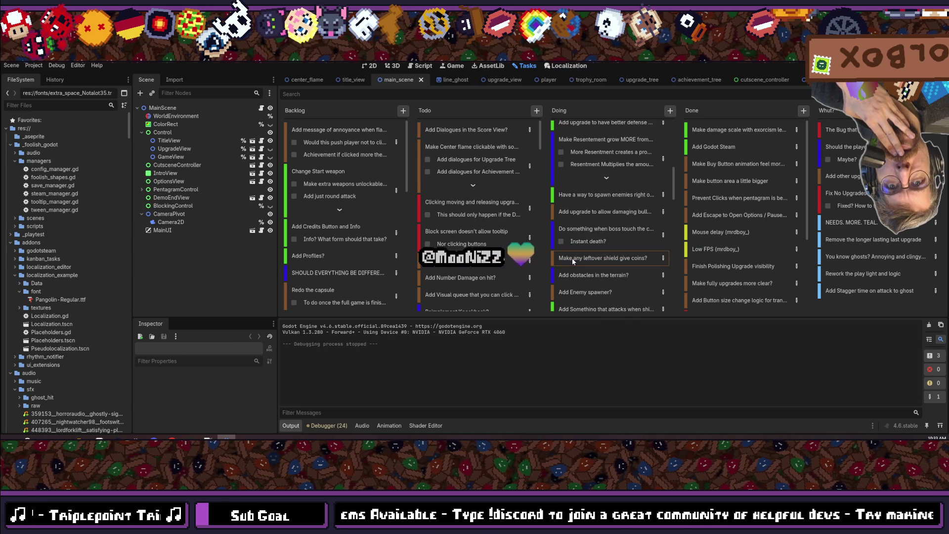
scroll(580, 269, down, 1)
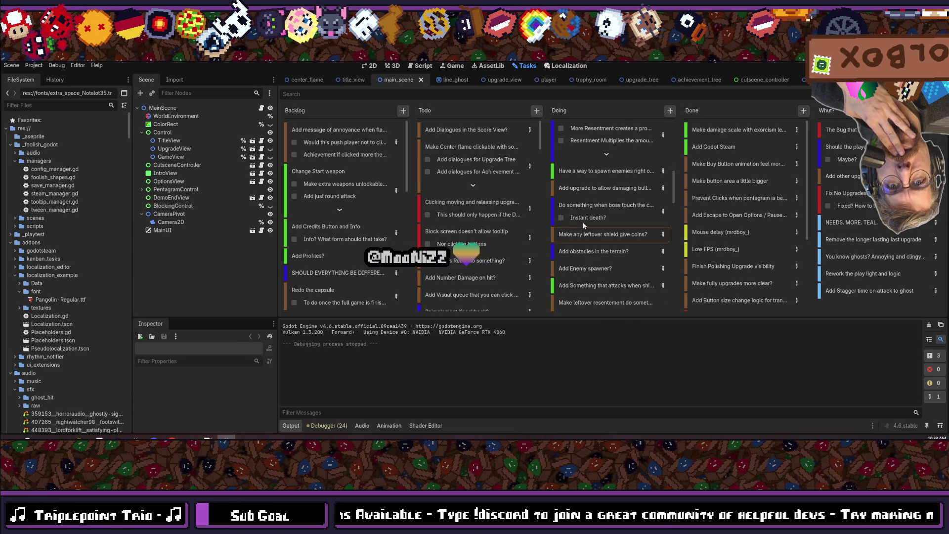
mouse_move(587, 209)
mouse_down()
mouse_move(615, 120)
mouse_move(602, 106)
mouse_move(613, 188)
mouse_up()
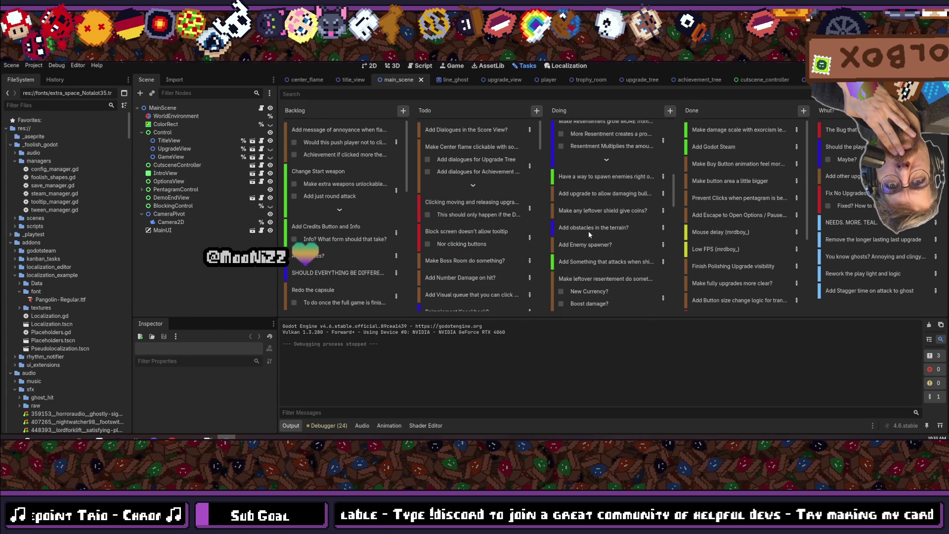
- Put Add obstacles in the terrain? atop Doing and move the leftover shield coins card to Todo
scroll(588, 230, down, 2)
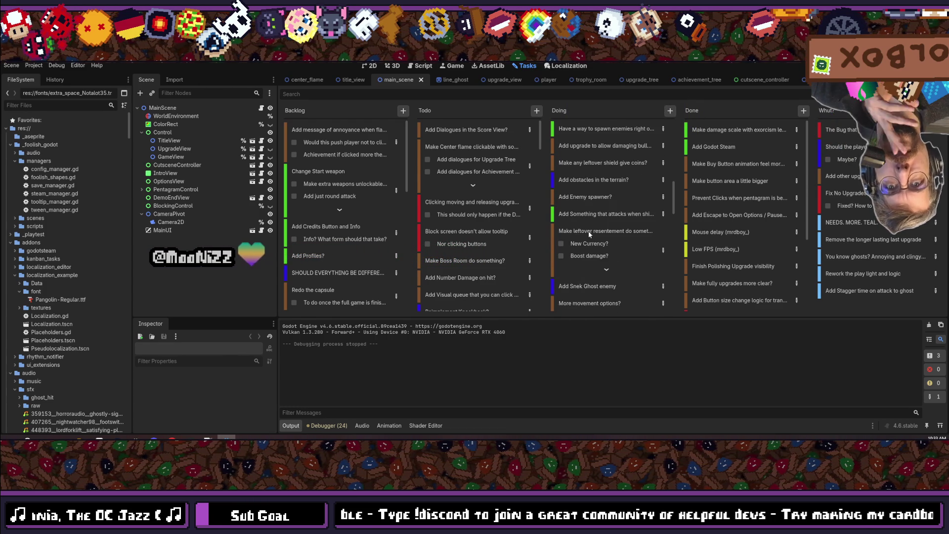
scroll(589, 230, down, 4)
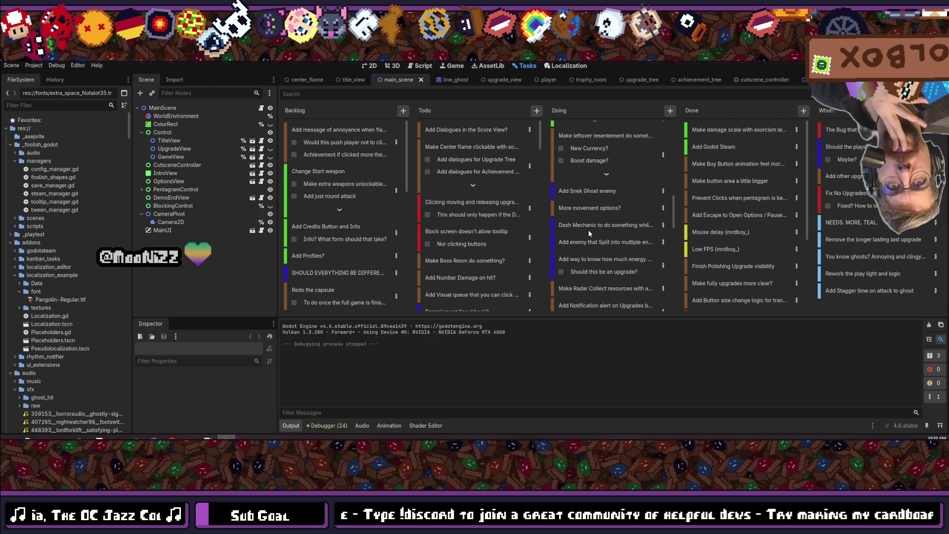
scroll(588, 230, up, 6)
mouse_move(592, 229)
mouse_down()
mouse_move(595, 165)
mouse_move(590, 230)
mouse_up()
scroll(590, 230, down, 5)
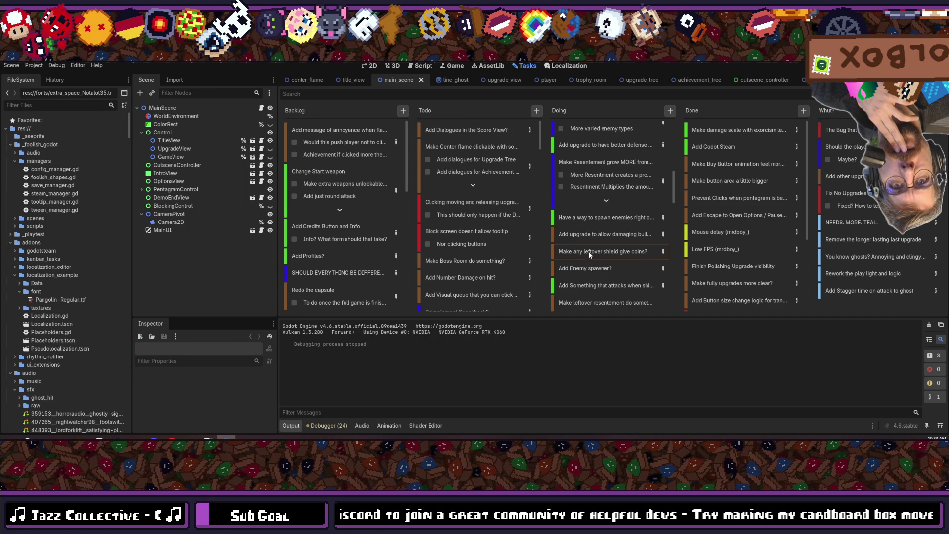
mouse_move(586, 257)
mouse_down()
mouse_move(494, 135)
mouse_move(467, 123)
mouse_move(609, 268)
mouse_move(480, 120)
mouse_move(480, 151)
mouse_move(531, 183)
mouse_up()
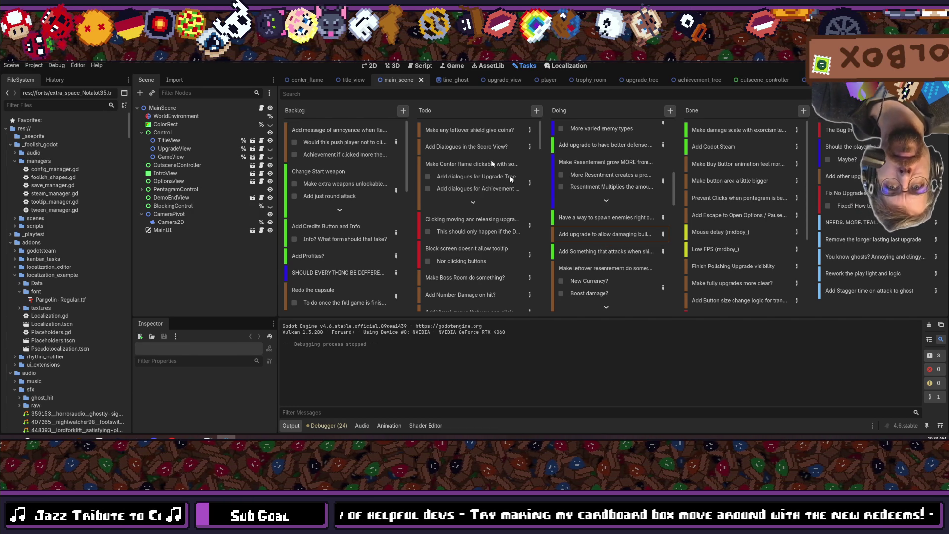
scroll(489, 190, down, 10)
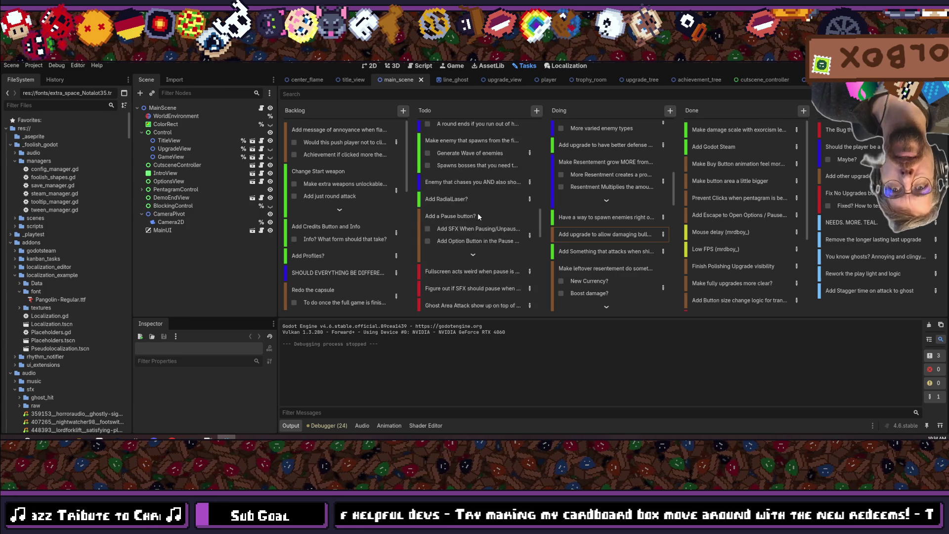
scroll(478, 214, down, 5)
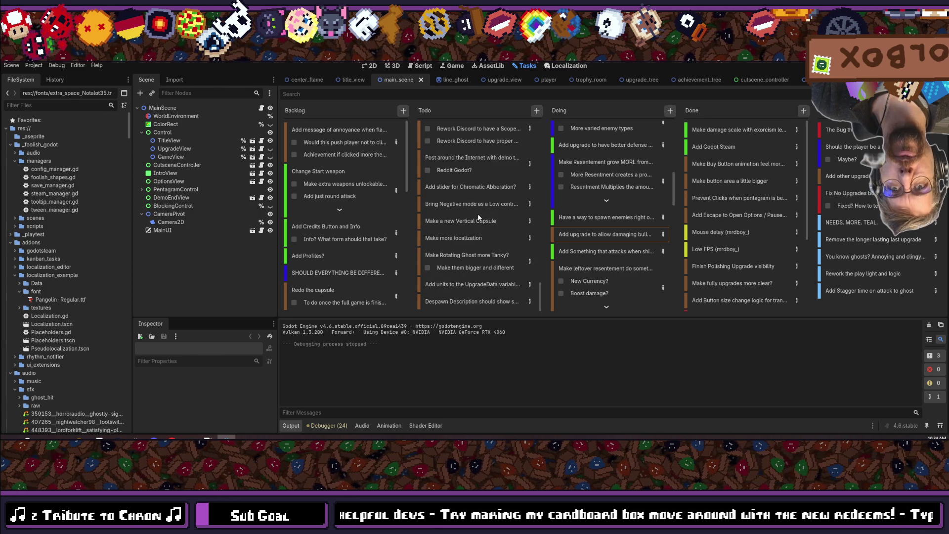
scroll(479, 217, up, 12)
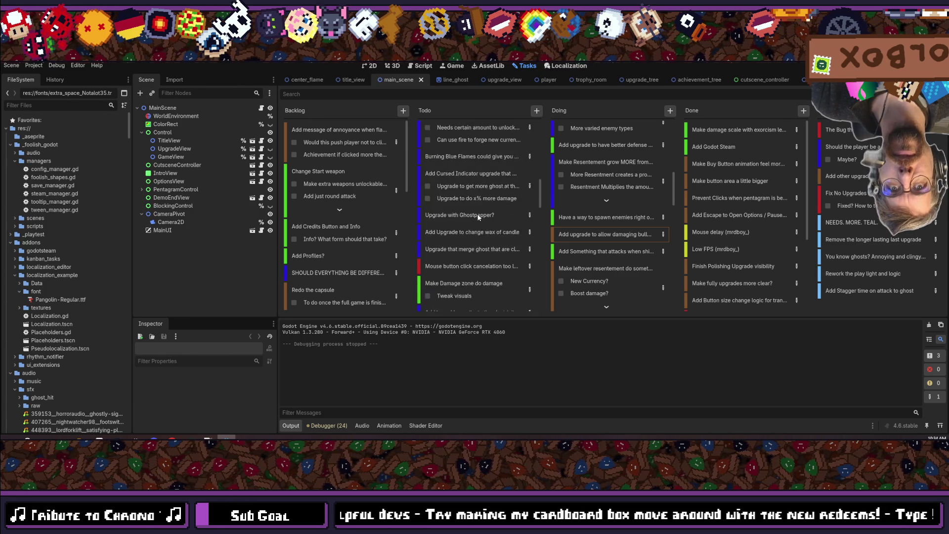
scroll(479, 218, up, 3)
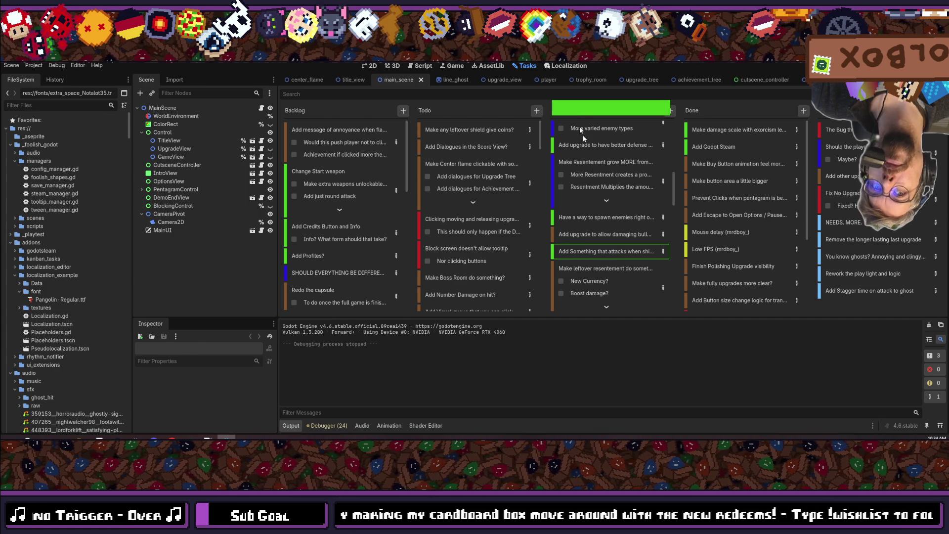
scroll(601, 222, down, 5)
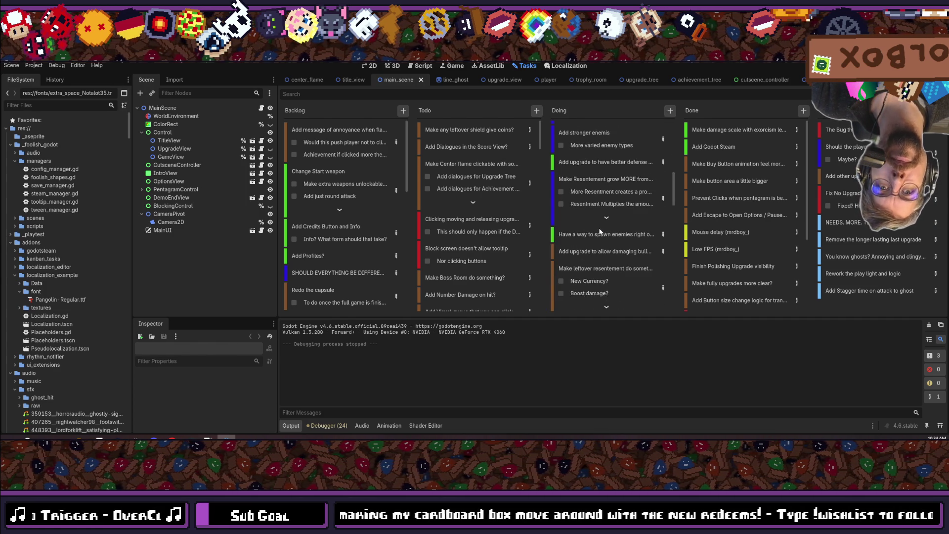
scroll(600, 229, down, 3)
scroll(598, 230, up, 2)
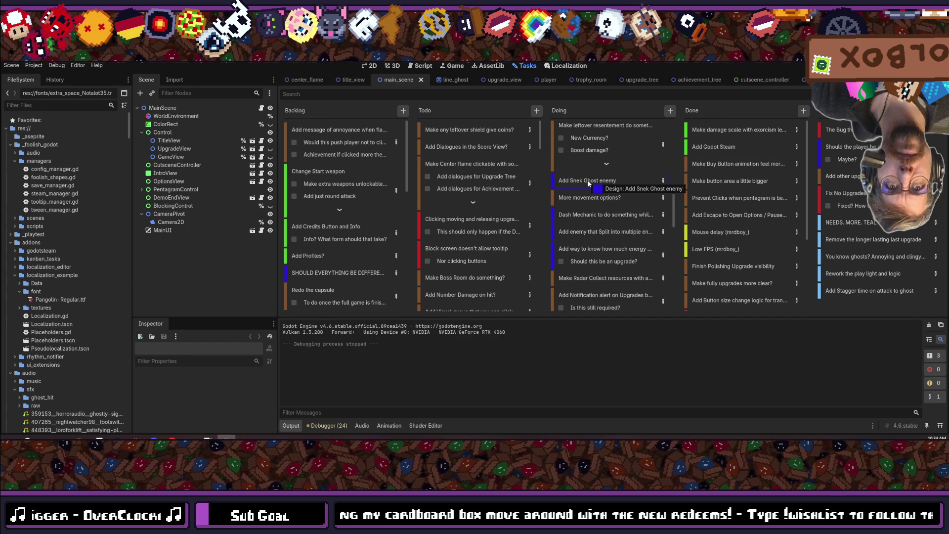
scroll(606, 273, up, 2)
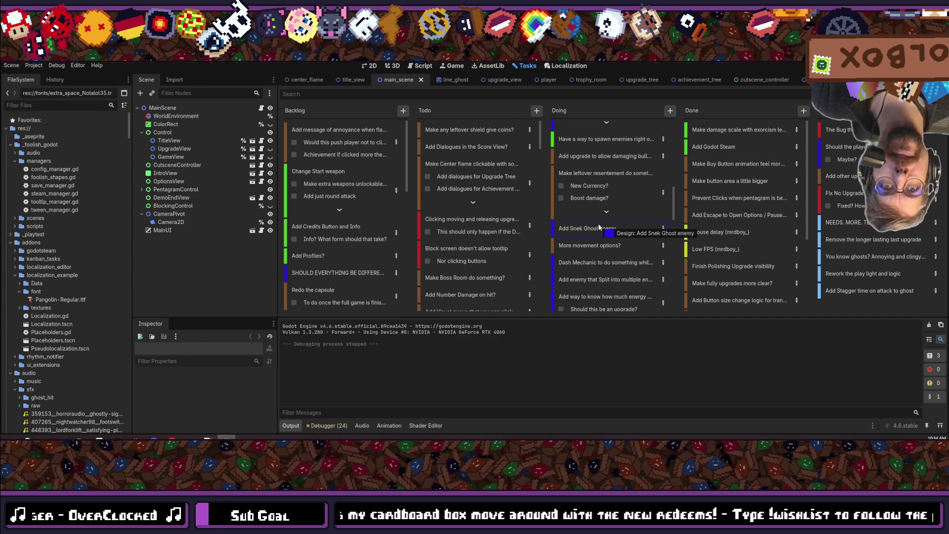
mouse_move(595, 175)
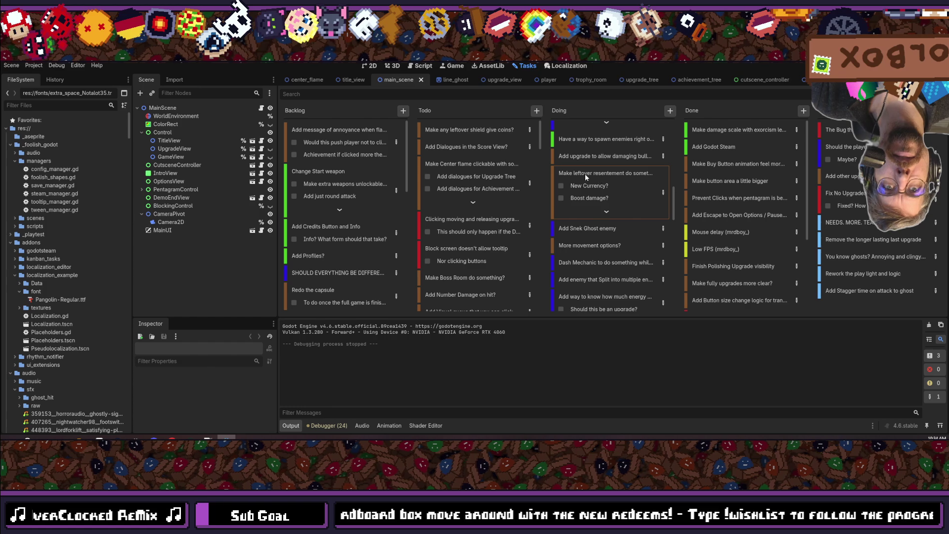
- Move the leftover-resentment, More movement options? and split-enemy cards from Doing into Todo
click(586, 175)
drag(586, 176, 472, 127)
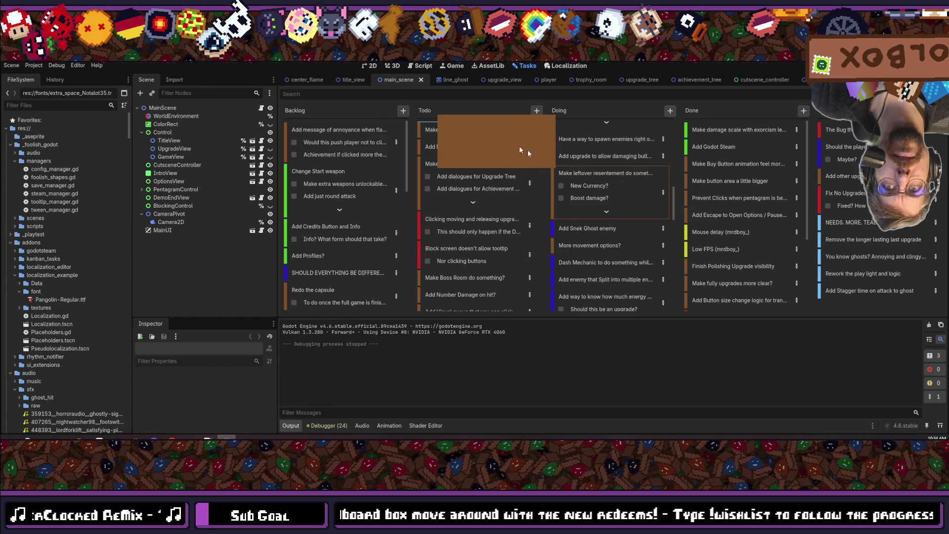
mouse_move(583, 197)
mouse_down()
mouse_move(580, 174)
mouse_move(462, 141)
mouse_move(470, 127)
mouse_up()
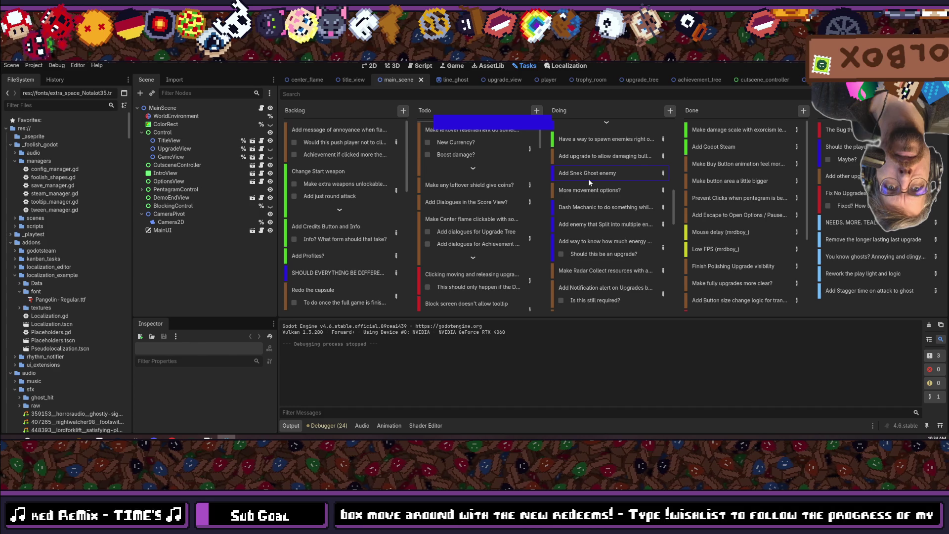
drag(572, 172, 491, 122)
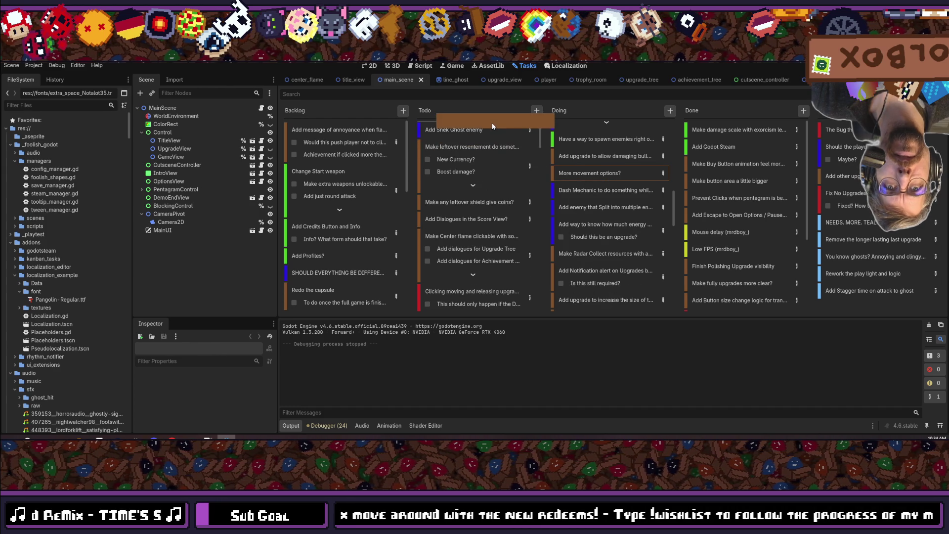
mouse_move(596, 189)
mouse_down()
mouse_move(445, 136)
mouse_move(346, 130)
mouse_up()
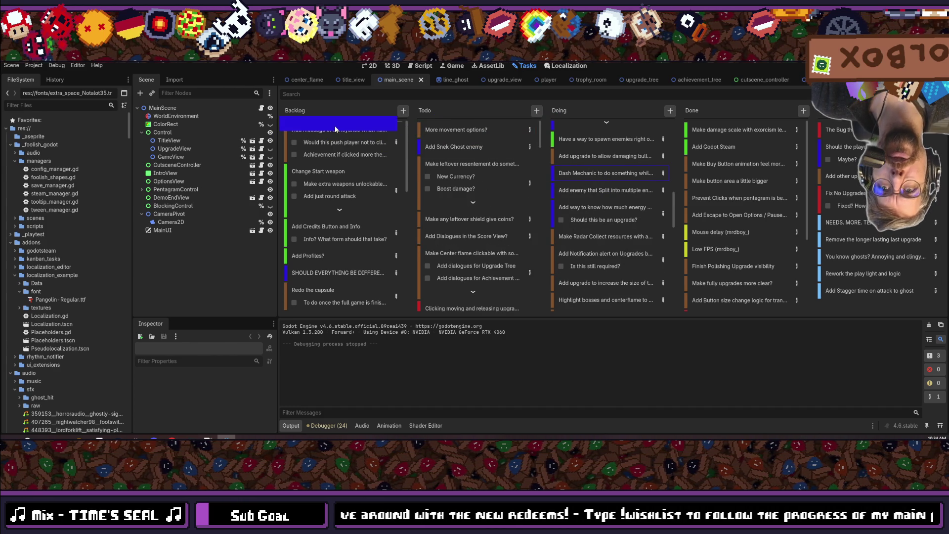
mouse_move(597, 177)
mouse_down()
mouse_move(475, 149)
mouse_move(458, 127)
mouse_up()
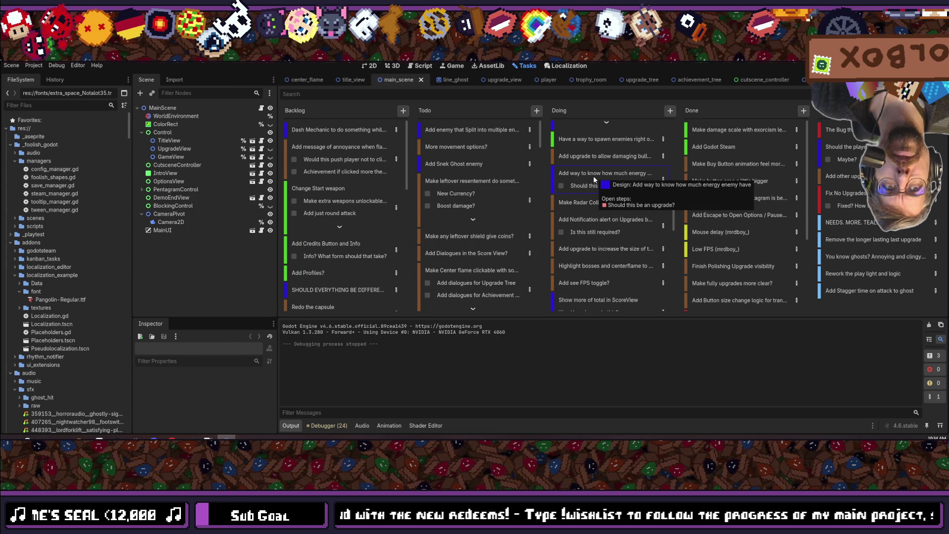
- Move the energy-tracking card to the top of Backlog
mouse_move(589, 171)
mouse_down()
mouse_move(471, 126)
mouse_move(475, 137)
mouse_move(355, 120)
mouse_up()
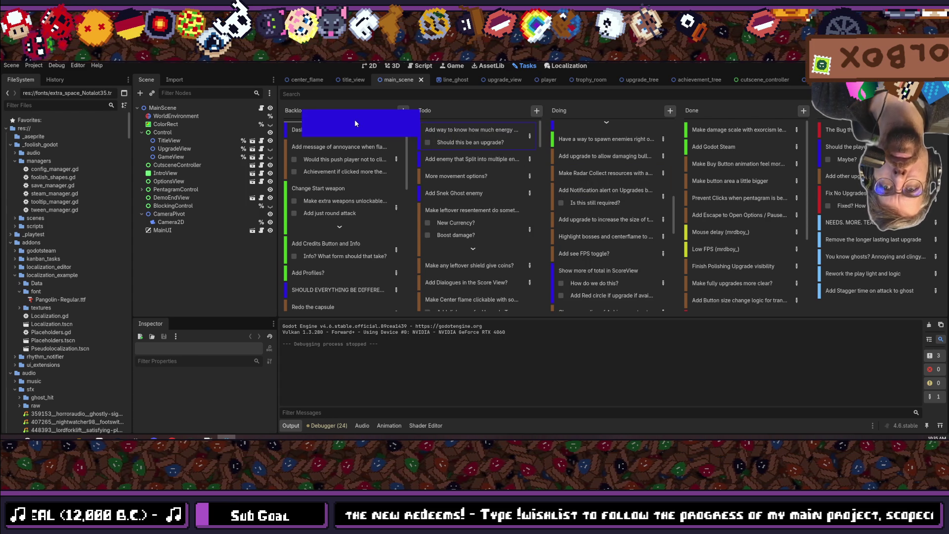
mouse_move(591, 190)
mouse_down()
mouse_move(504, 148)
mouse_move(501, 122)
mouse_move(584, 186)
mouse_up()
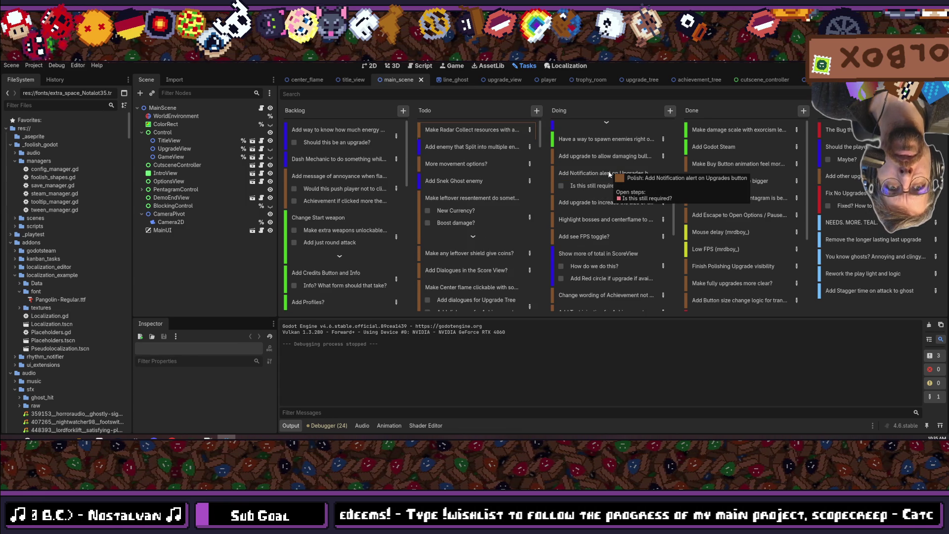
click(598, 179)
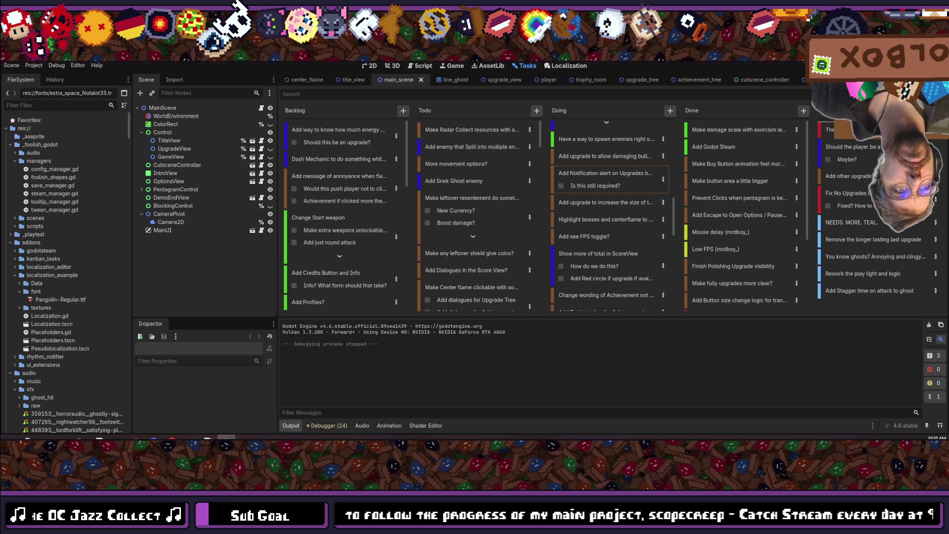
- Move the notification card to the last column, and the boss-highlight and FPS-toggle cards into Todo
drag(841, 138, 841, 131)
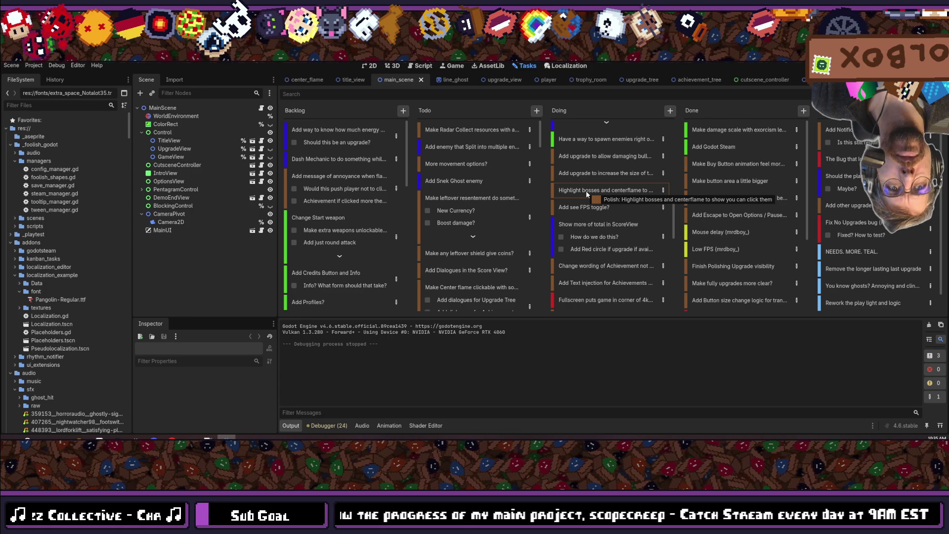
mouse_move(586, 191)
mouse_down()
mouse_move(571, 173)
mouse_move(430, 144)
mouse_move(438, 124)
mouse_up()
drag(510, 174, 514, 176)
mouse_move(584, 188)
mouse_down()
mouse_move(486, 124)
mouse_move(586, 198)
mouse_up()
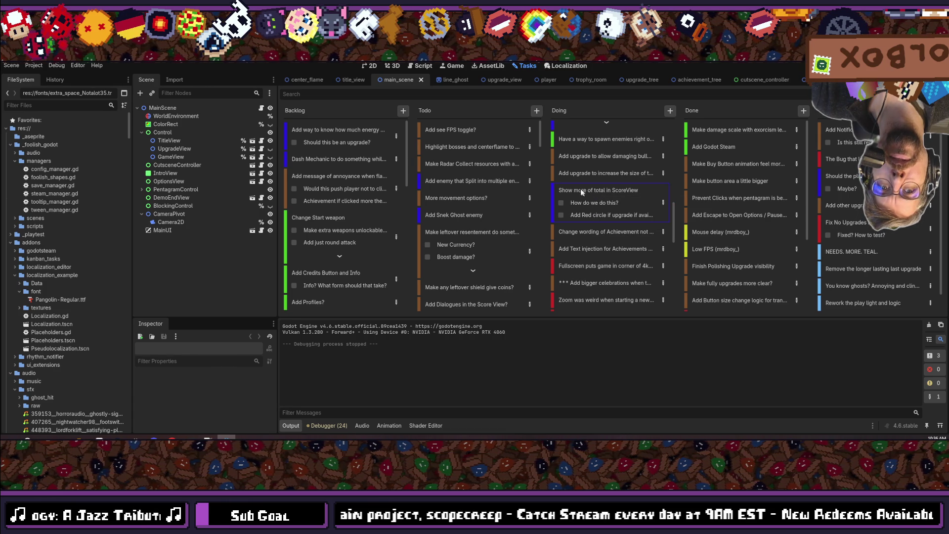
- Move the ScoreView totals card to Backlog and both achievement cards into Todo
mouse_move(616, 189)
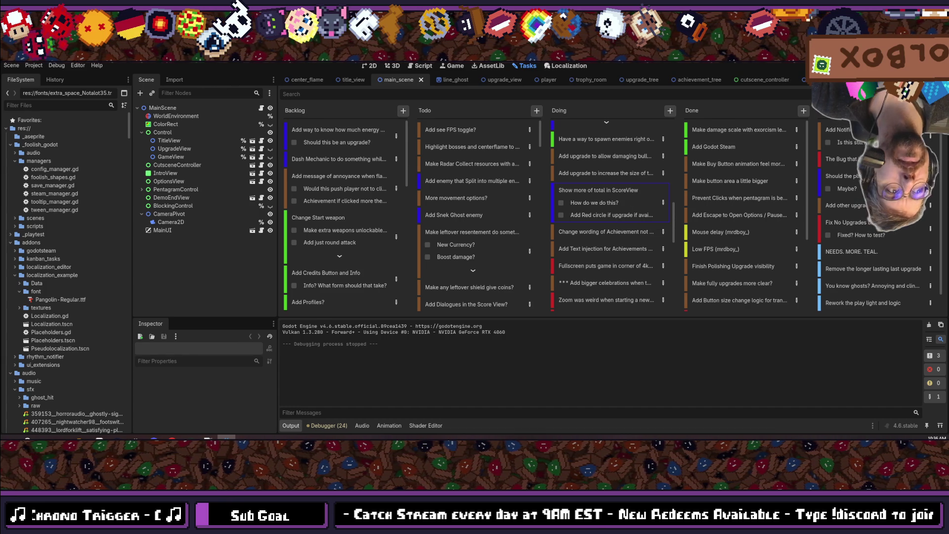
mouse_move(322, 132)
mouse_down()
mouse_move(334, 134)
mouse_move(317, 116)
mouse_move(483, 133)
mouse_up()
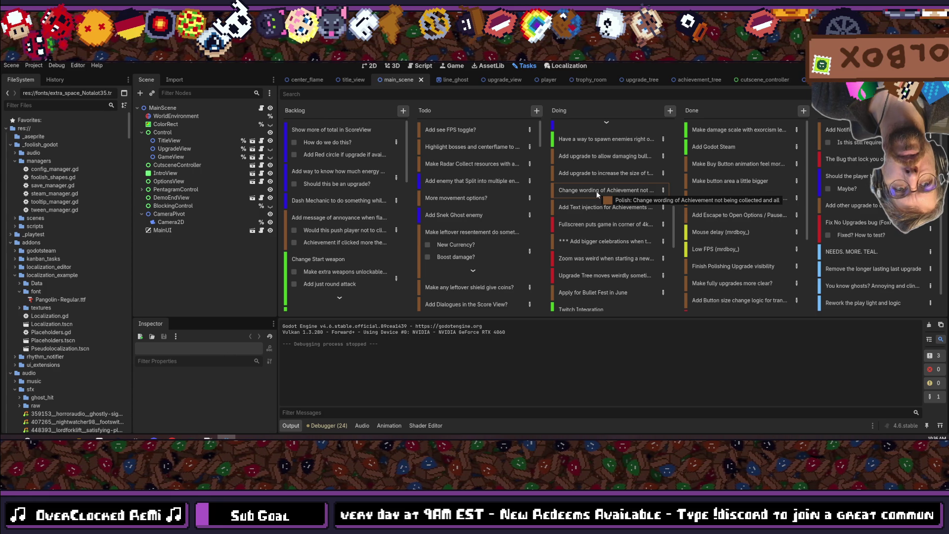
drag(597, 195, 496, 120)
mouse_move(595, 191)
mouse_down()
mouse_move(503, 120)
mouse_move(587, 204)
mouse_move(599, 193)
mouse_move(474, 127)
mouse_up()
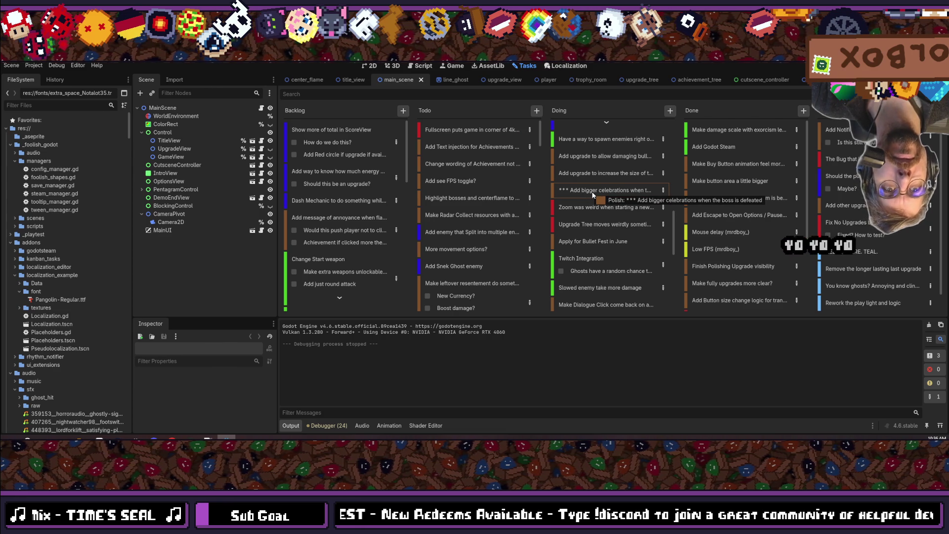
- Move the fullscreen, zoom and Upgrade Tree bug cards to Todo, and Twitch Integration to Backlog
mouse_move(583, 191)
mouse_down()
mouse_move(608, 98)
mouse_move(608, 114)
mouse_up()
scroll(606, 191, down, 10)
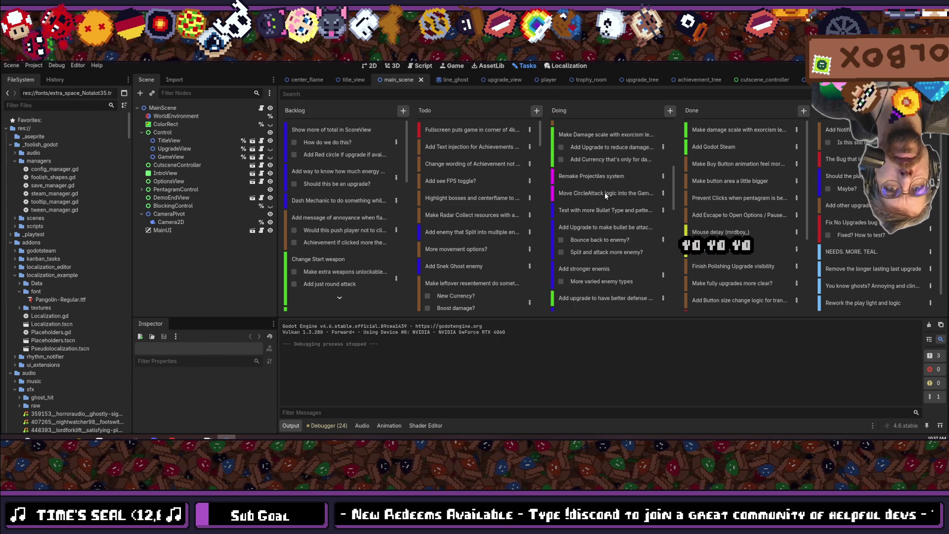
scroll(601, 204, down, 1)
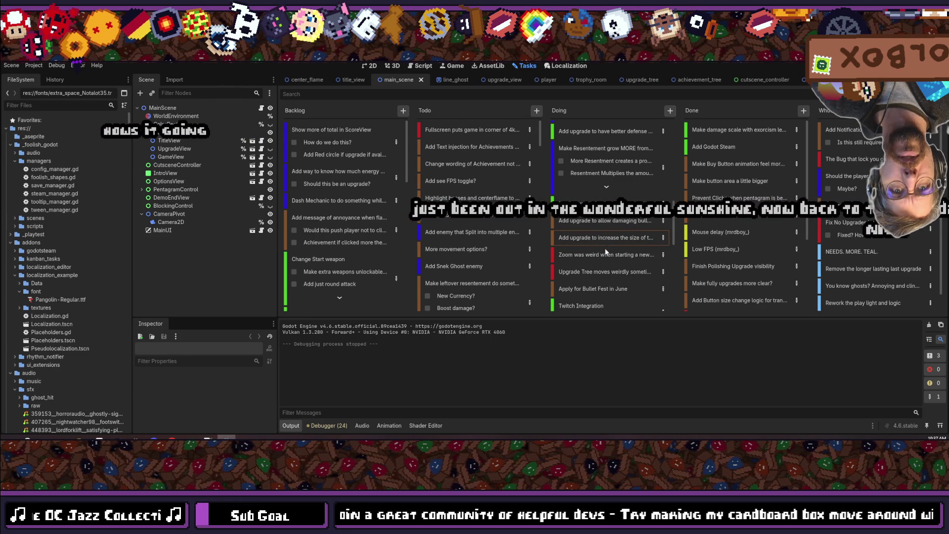
scroll(606, 218, down, 2)
drag(607, 218, 492, 128)
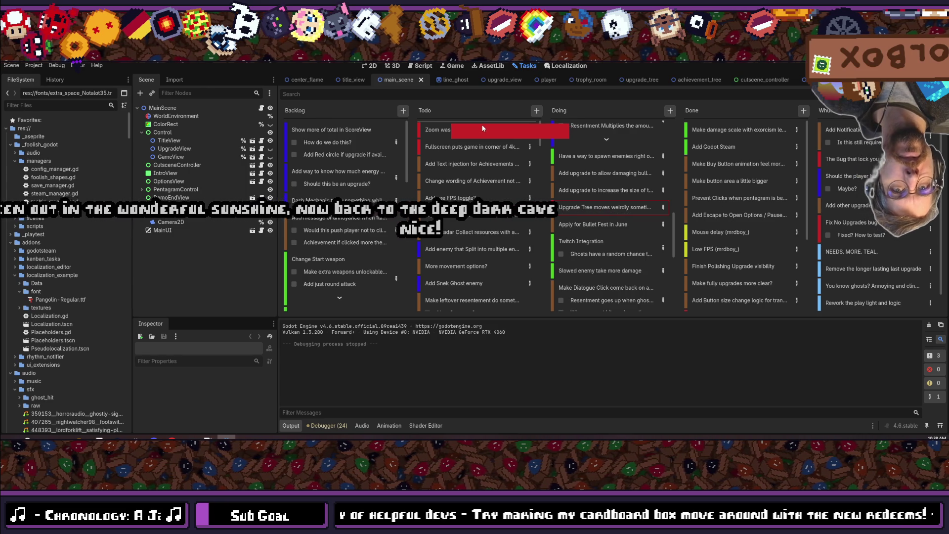
mouse_move(606, 206)
mouse_down()
mouse_move(597, 222)
mouse_move(742, 132)
mouse_move(745, 117)
mouse_move(737, 119)
mouse_up()
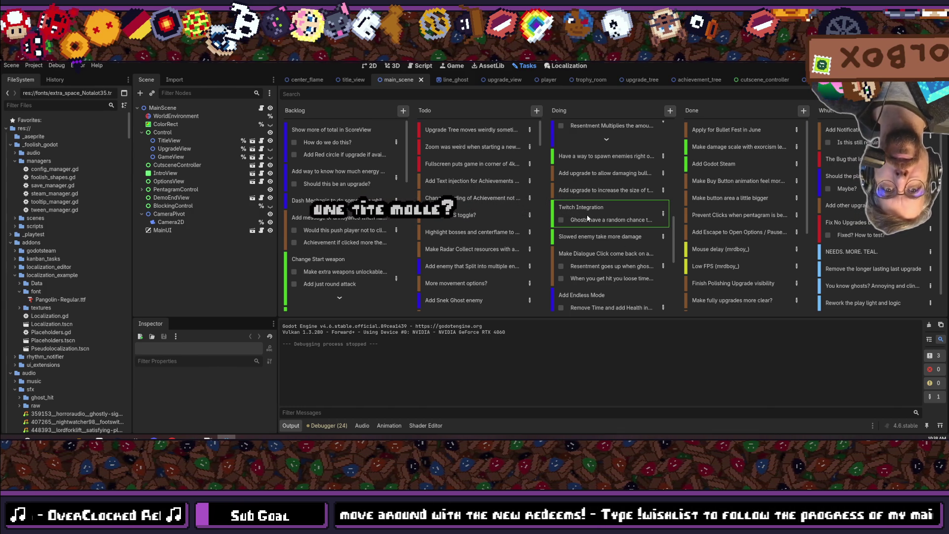
mouse_move(587, 214)
mouse_down()
mouse_move(494, 141)
mouse_move(359, 123)
mouse_up()
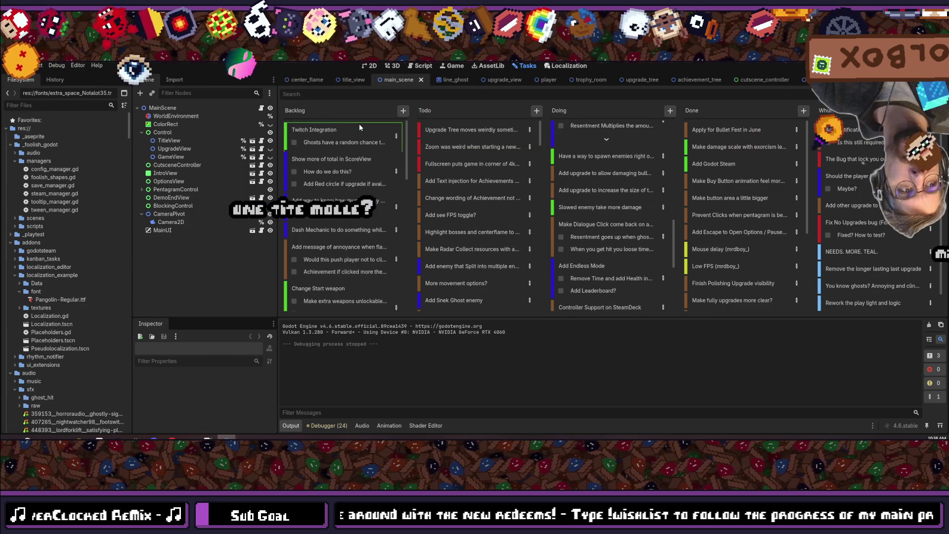